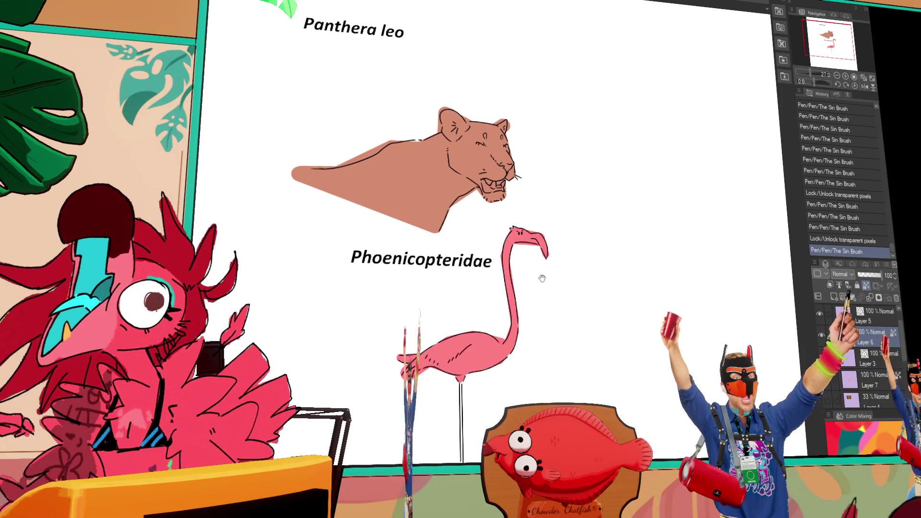
# Step: Erase the stray lines around the lion's mouth and undo two test watercolor strokes
pyautogui.moveTo(491, 199); pyautogui.dragTo(499, 202)
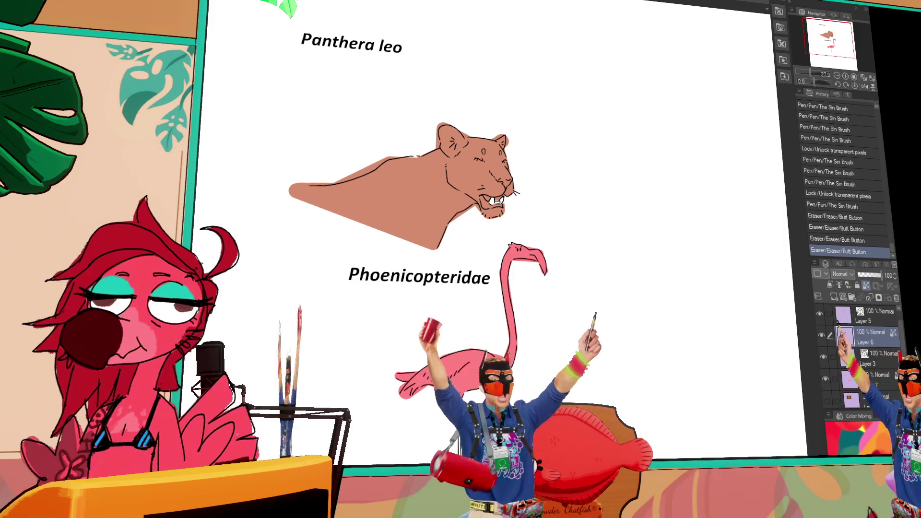
pyautogui.click(550, 166)
pyautogui.hotkey('ctrl', 'z')
pyautogui.click(288, 172)
pyautogui.hotkey('ctrl', 'z')
pyautogui.moveTo(290, 192); pyautogui.dragTo(383, 230)
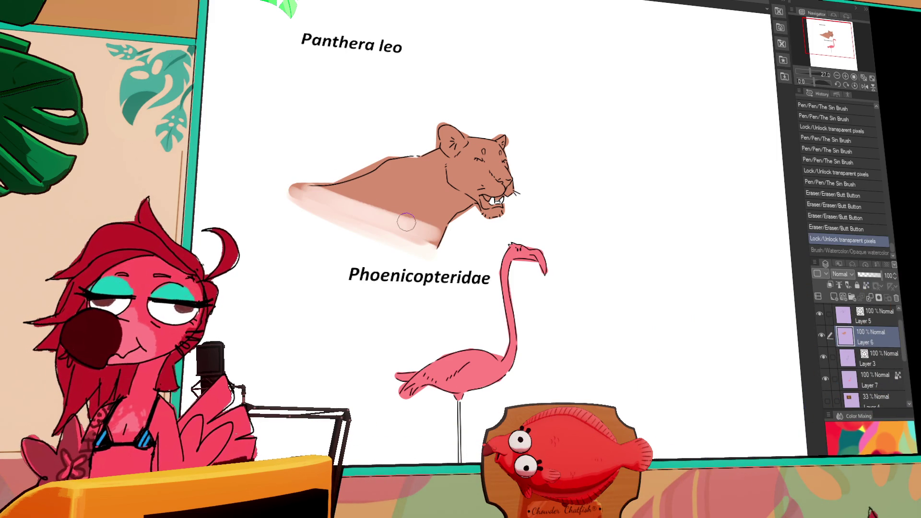
pyautogui.hotkey('ctrl', 'z')
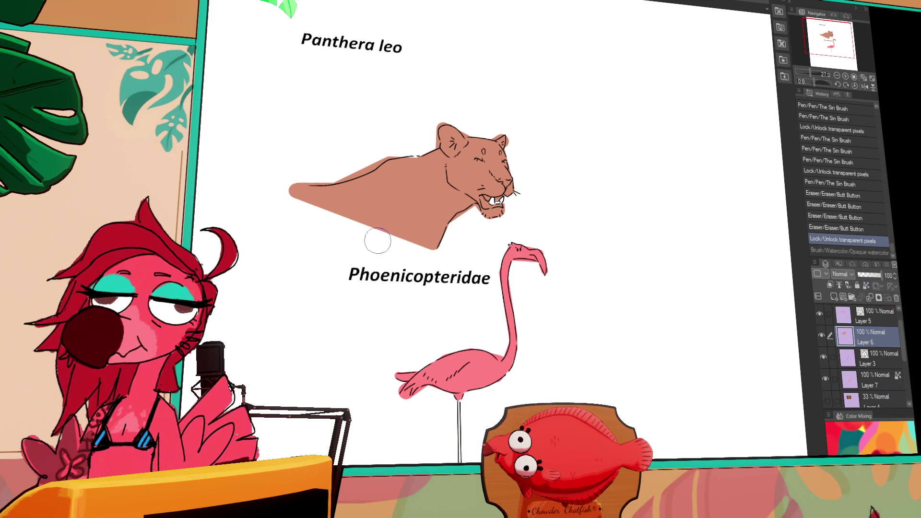
pyautogui.moveTo(286, 194); pyautogui.dragTo(401, 233)
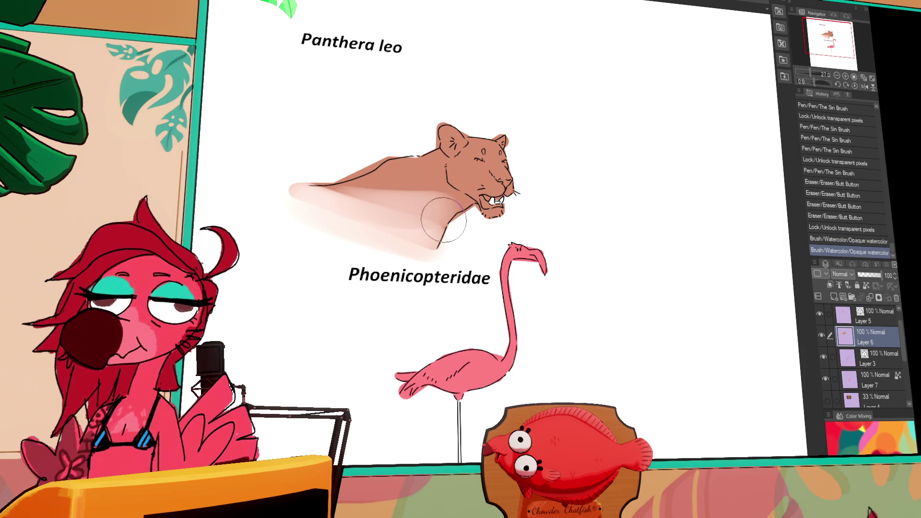
pyautogui.hotkey('ctrl', 'z')
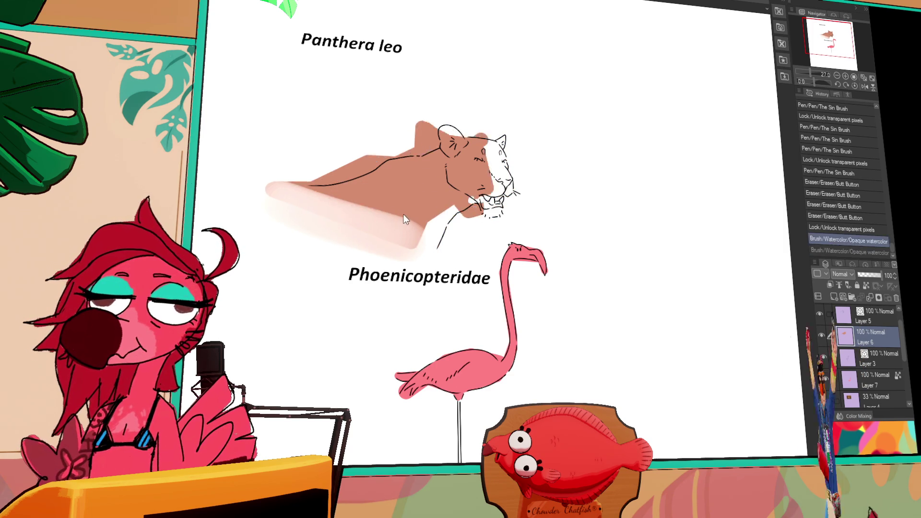
pyautogui.moveTo(417, 215); pyautogui.dragTo(335, 215)
pyautogui.hotkey('ctrl', 'z')
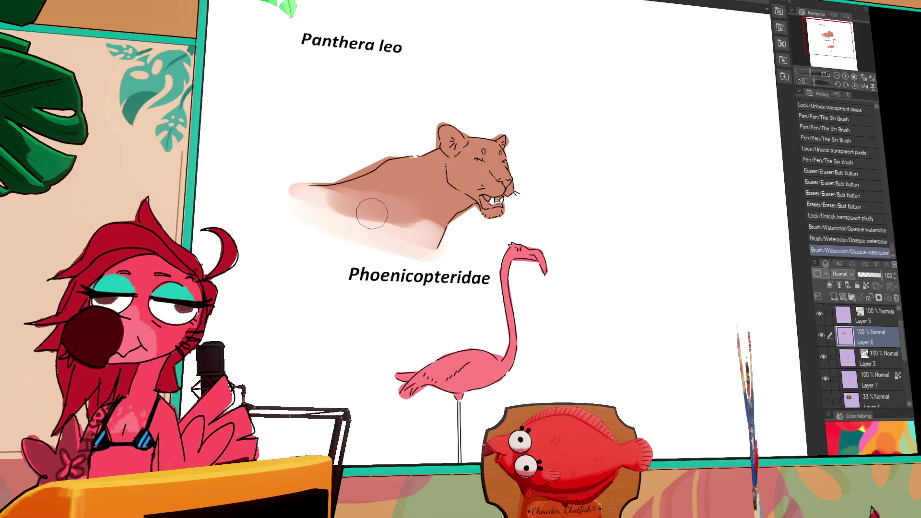
pyautogui.moveTo(426, 232); pyautogui.dragTo(364, 179)
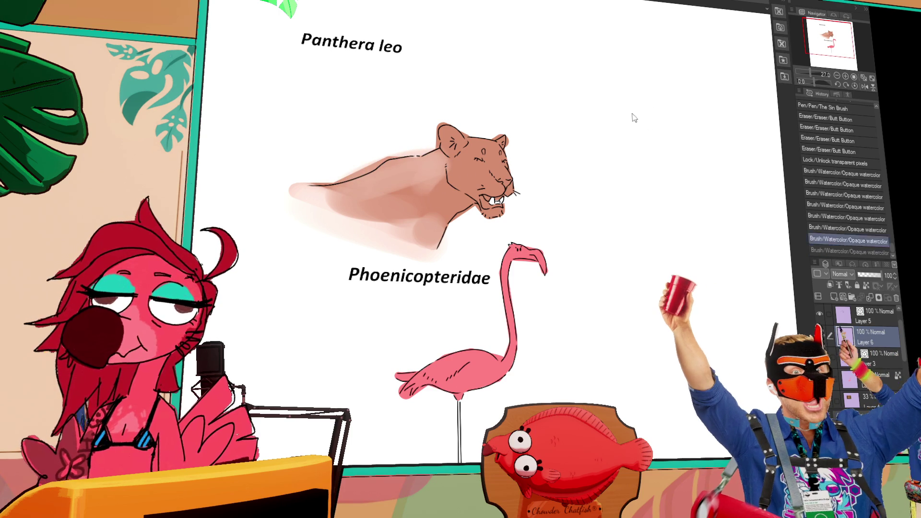
pyautogui.hotkey('ctrl', 'z')
pyautogui.hotkey('ctrl', 'z')
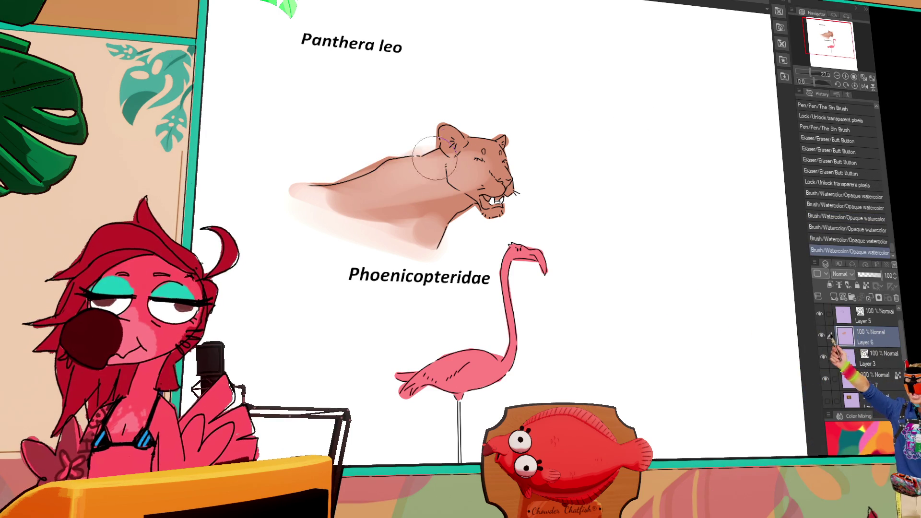
pyautogui.moveTo(451, 151); pyautogui.dragTo(336, 201)
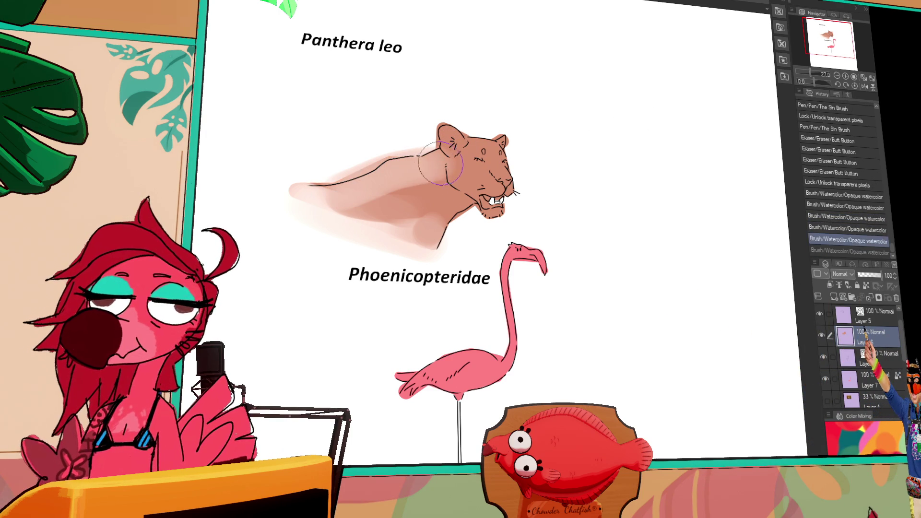
pyautogui.moveTo(503, 168); pyautogui.dragTo(521, 161)
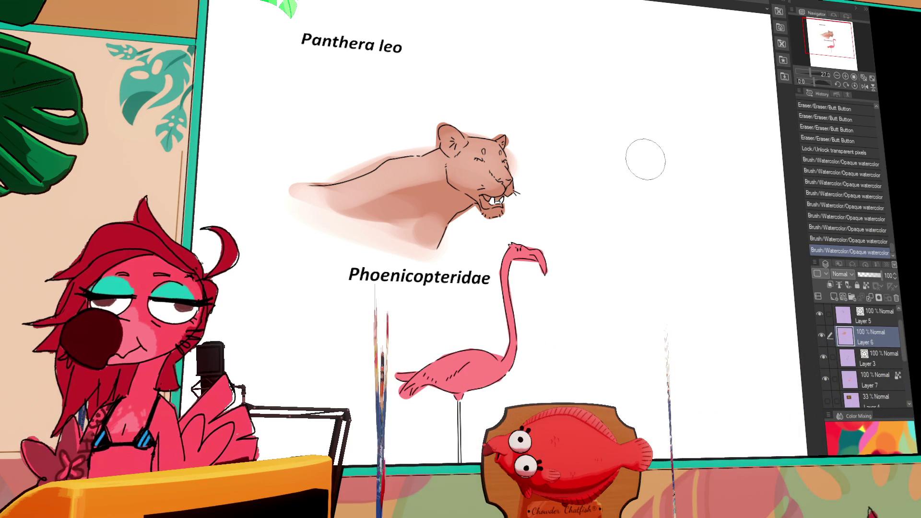
pyautogui.hotkey('ctrl', 'z')
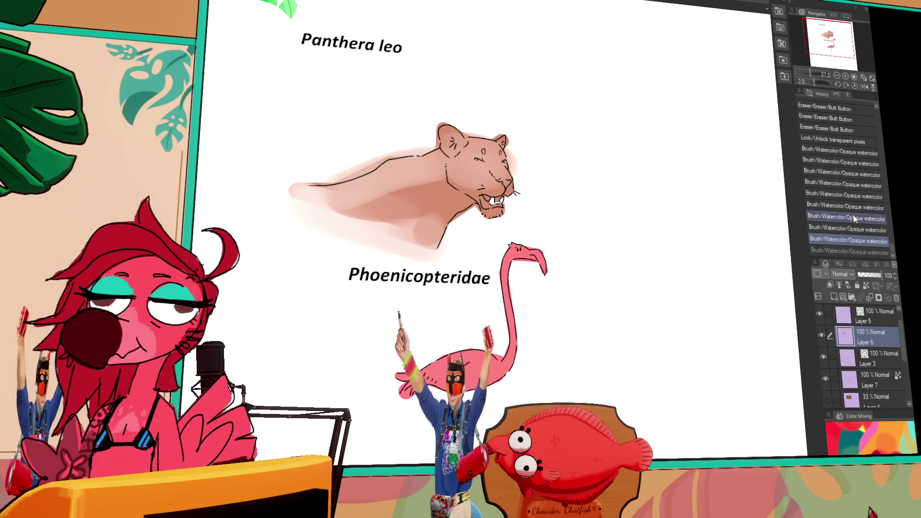
pyautogui.click(847, 184)
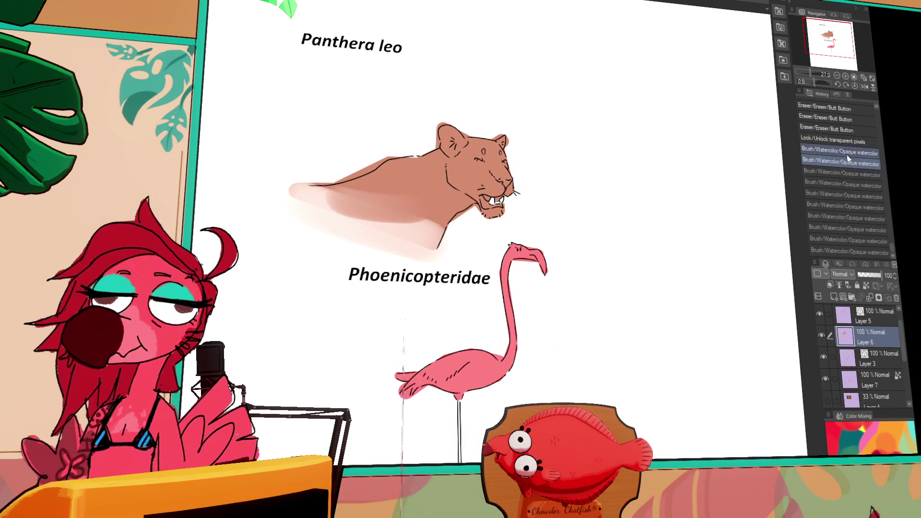
pyautogui.click(847, 140)
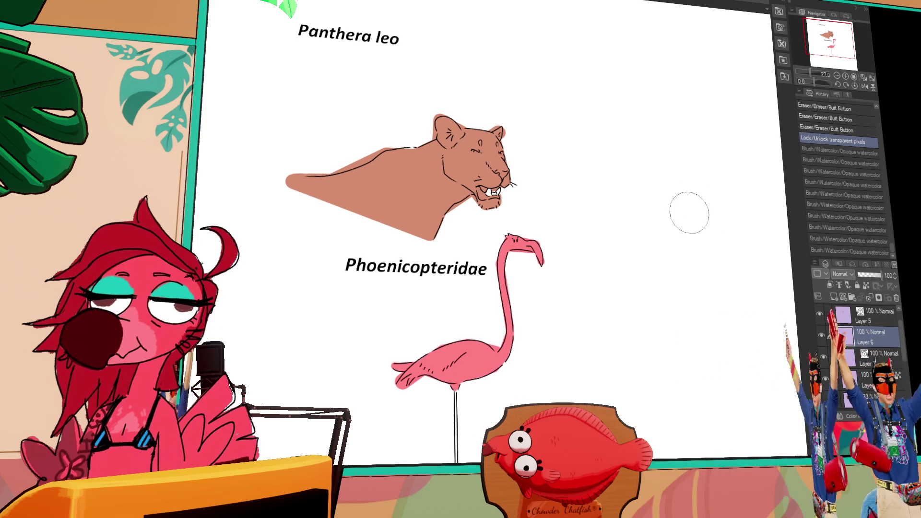
pyautogui.click(334, 174)
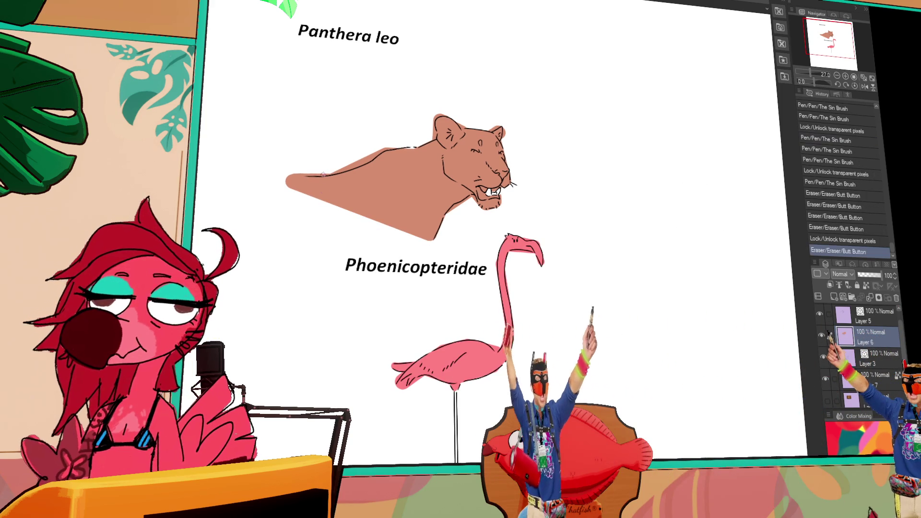
# Step: Move Layer 7 above Layer 3 and shift Layer 6 down, undoing an accidental merge
pyautogui.moveTo(648, 129); pyautogui.dragTo(647, 110)
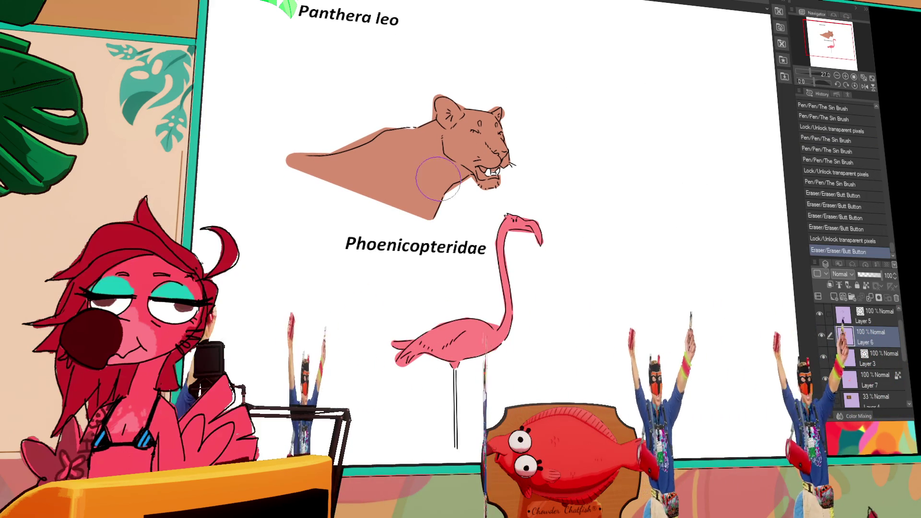
pyautogui.moveTo(871, 385); pyautogui.dragTo(877, 363)
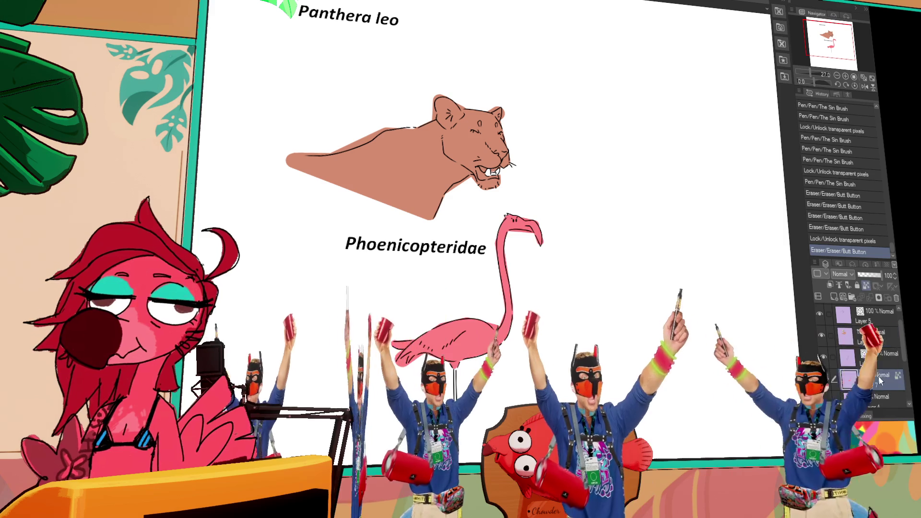
pyautogui.click(871, 338)
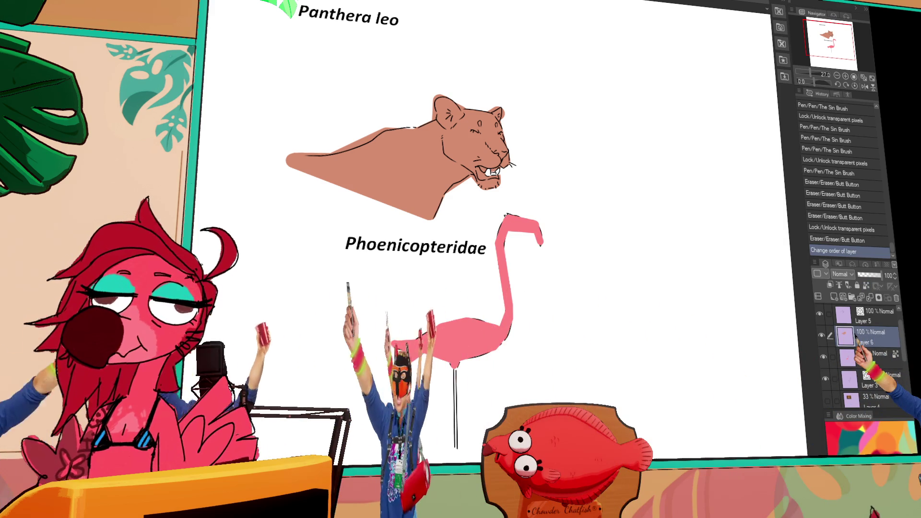
pyautogui.moveTo(871, 338); pyautogui.dragTo(877, 356)
pyautogui.hotkey('ctrl', 'e')
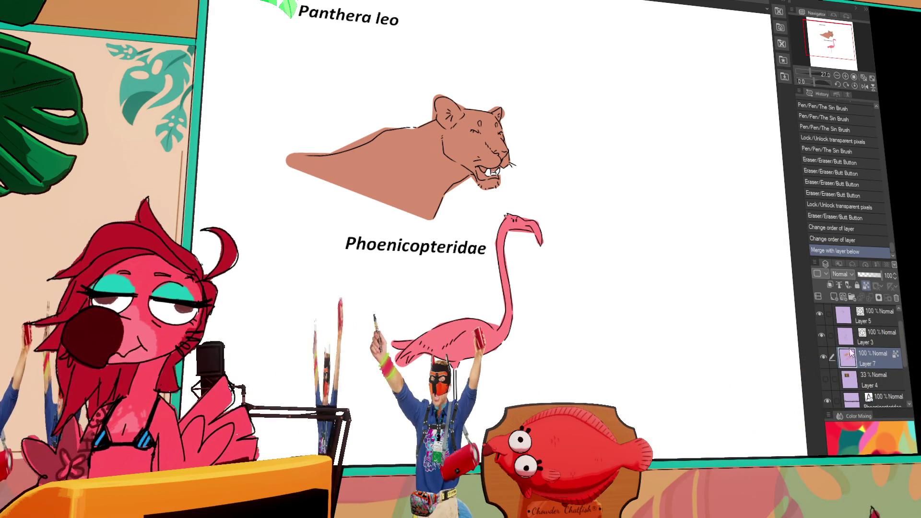
pyautogui.hotkey('ctrl', 'z')
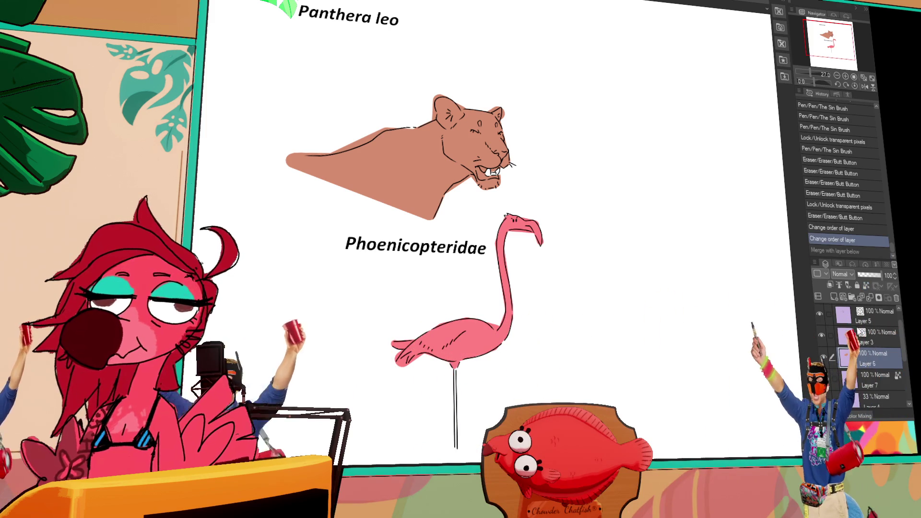
# Step: Move Layer 6 up above Layer 3, after undoing an accidental shift of the lion drawing
pyautogui.click(825, 314)
pyautogui.moveTo(756, 331)
pyautogui.mouseDown()
pyautogui.moveTo(737, 423)
pyautogui.moveTo(696, 495)
pyautogui.mouseUp()
pyautogui.hotkey('ctrl', 'z')
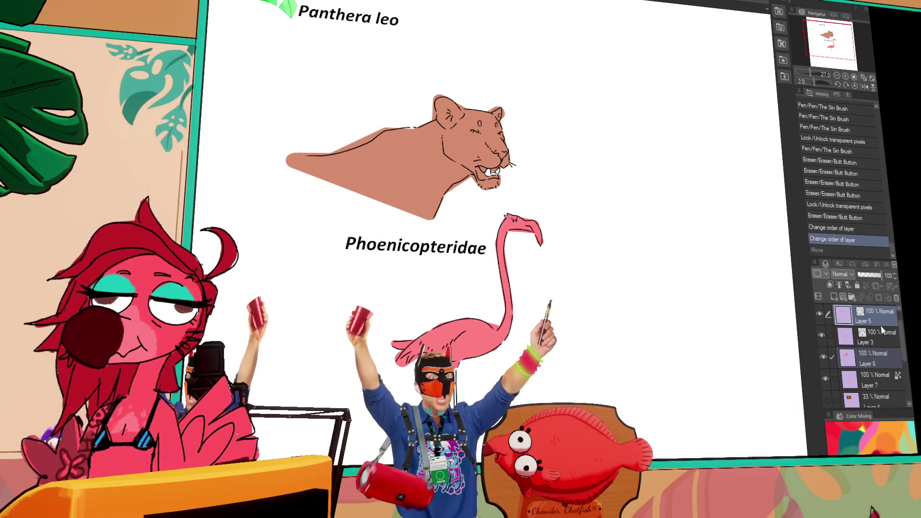
pyautogui.click(847, 358)
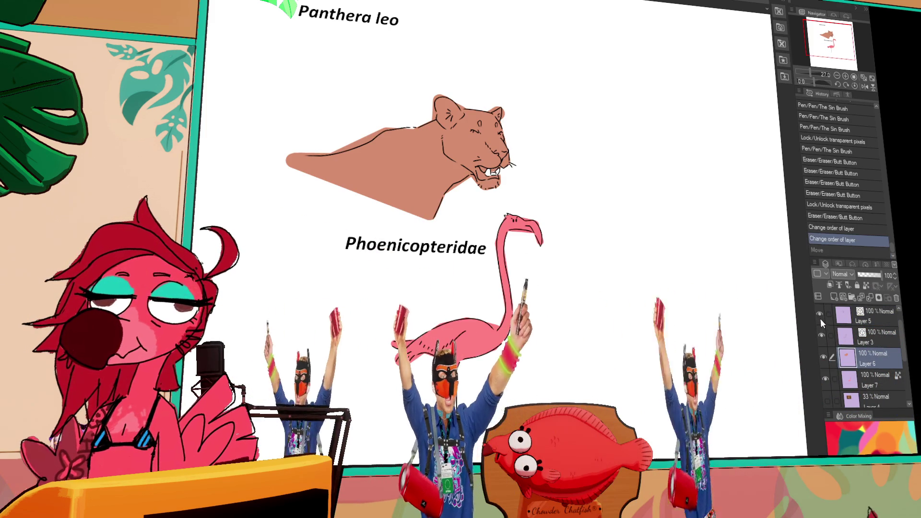
pyautogui.keyDown('ctrl'); pyautogui.click(877, 321); pyautogui.keyUp('ctrl')
pyautogui.scroll(-1, 893, 337)
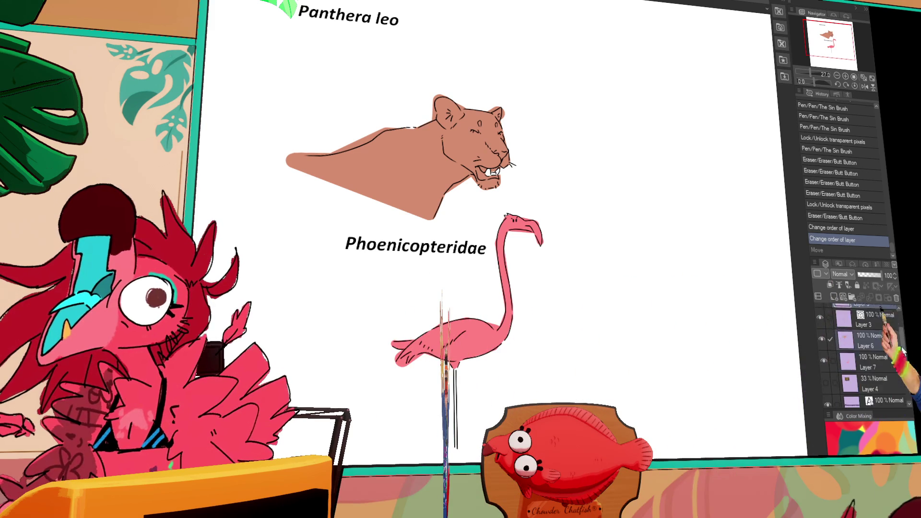
pyautogui.click(888, 367)
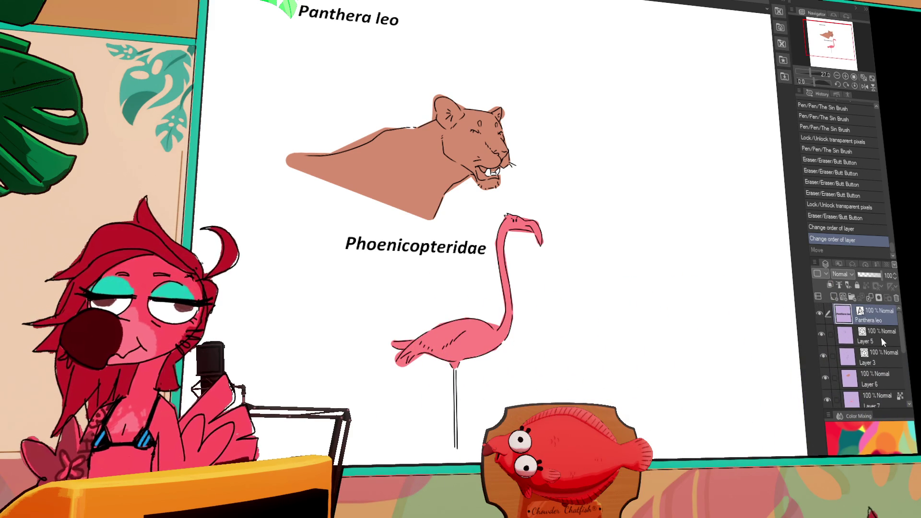
pyautogui.moveTo(877, 375)
pyautogui.mouseDown()
pyautogui.moveTo(882, 317)
pyautogui.moveTo(883, 344)
pyautogui.mouseUp()
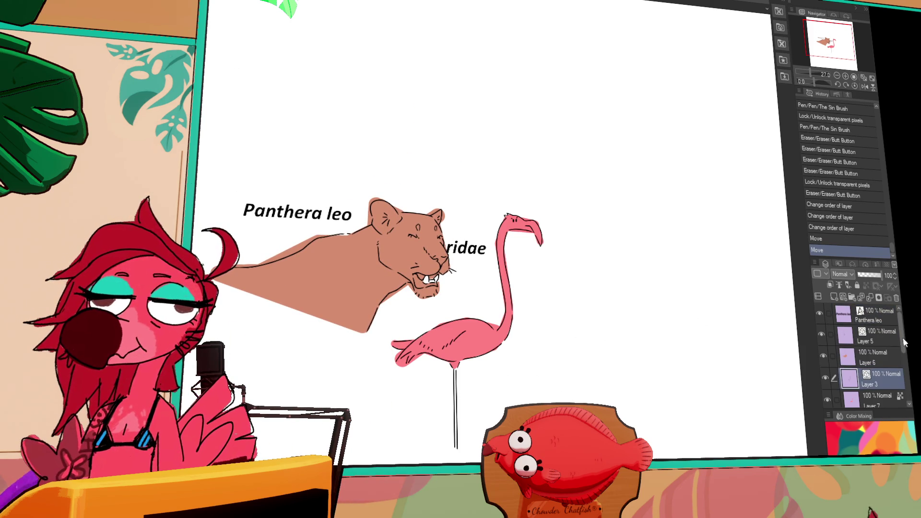
# Step: Place the Phoenicopteridae layer under Layer 6 and move the flamingo and label up and right
pyautogui.moveTo(890, 404); pyautogui.dragTo(880, 333)
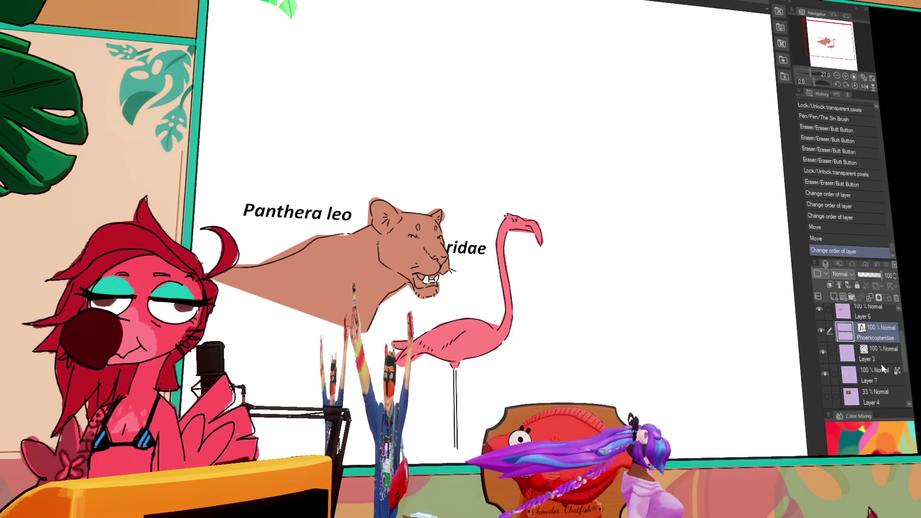
pyautogui.keyDown('shift'); pyautogui.click(880, 370); pyautogui.keyUp('shift')
pyautogui.moveTo(679, 391)
pyautogui.mouseDown()
pyautogui.moveTo(740, 364)
pyautogui.moveTo(771, 366)
pyautogui.mouseUp()
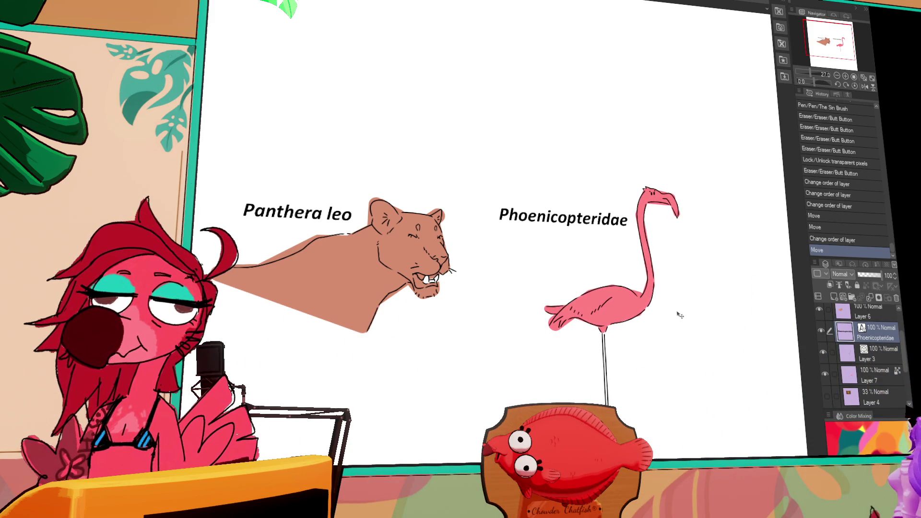
pyautogui.moveTo(686, 352); pyautogui.dragTo(683, 323)
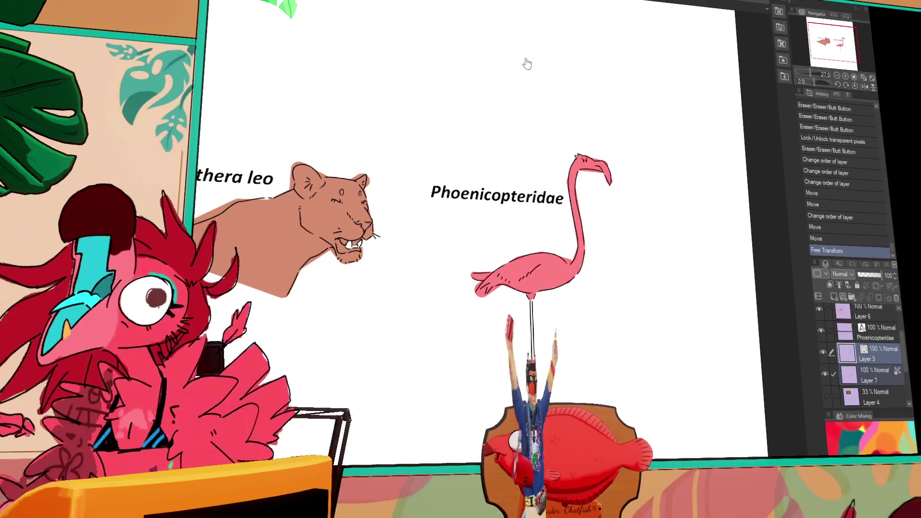
# Step: Pan the view across the lion and flamingo canvas and scroll down
pyautogui.moveTo(453, 123)
pyautogui.mouseDown()
pyautogui.moveTo(563, 133)
pyautogui.moveTo(560, 147)
pyautogui.mouseUp()
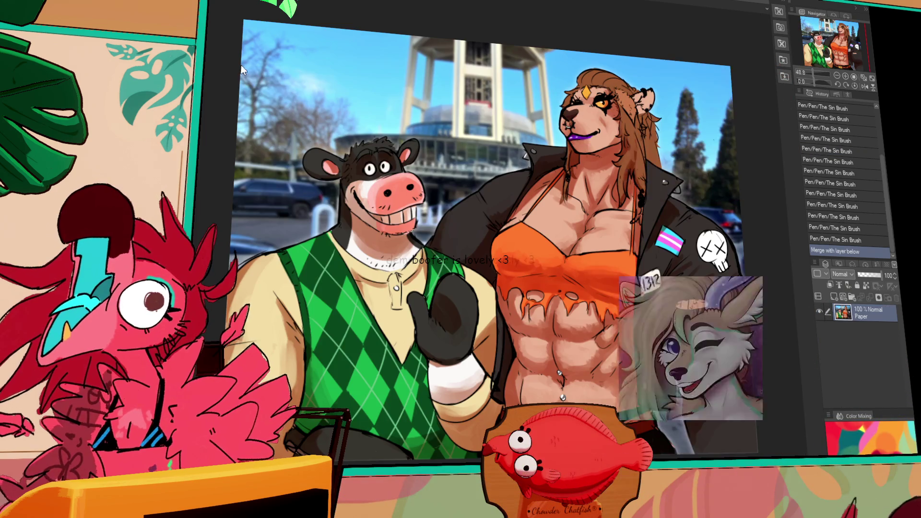
pyautogui.scroll(-2, 291, 107)
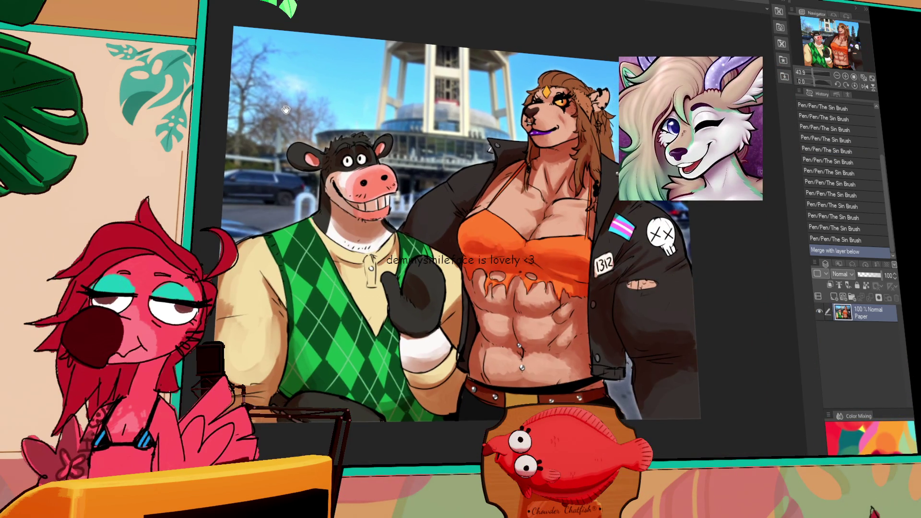
pyautogui.moveTo(285, 110); pyautogui.dragTo(287, 135)
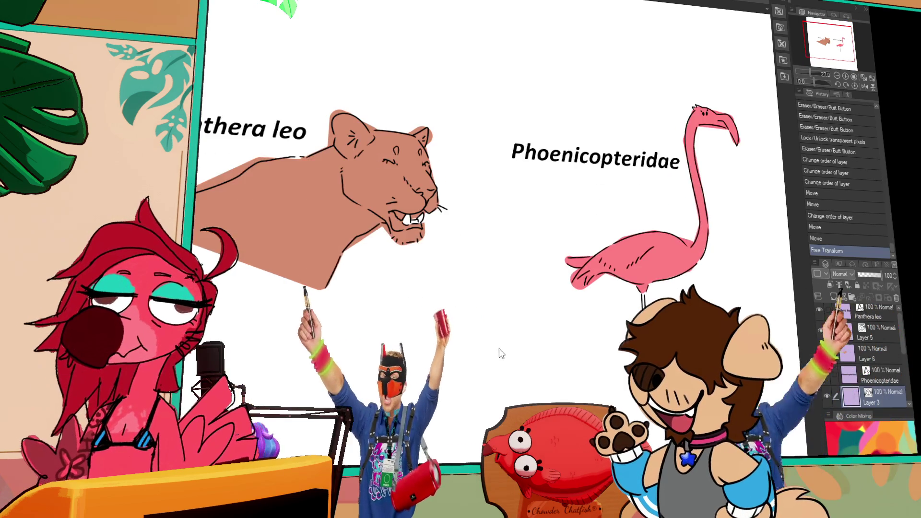
pyautogui.scroll(3, 499, 349)
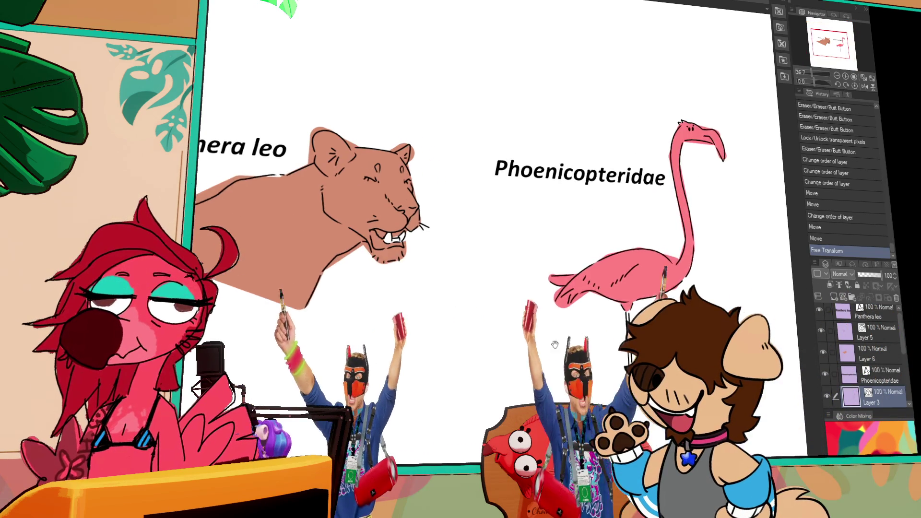
# Step: Flip the lassoed flamingo on Layer 3 horizontally, drag it left toward the lion, and deselect
pyautogui.click(873, 350)
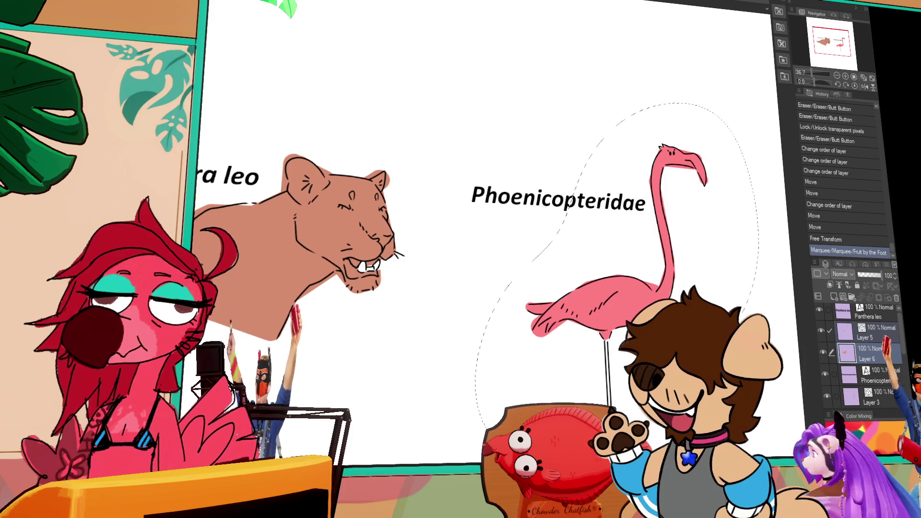
pyautogui.scroll(-2, 870, 328)
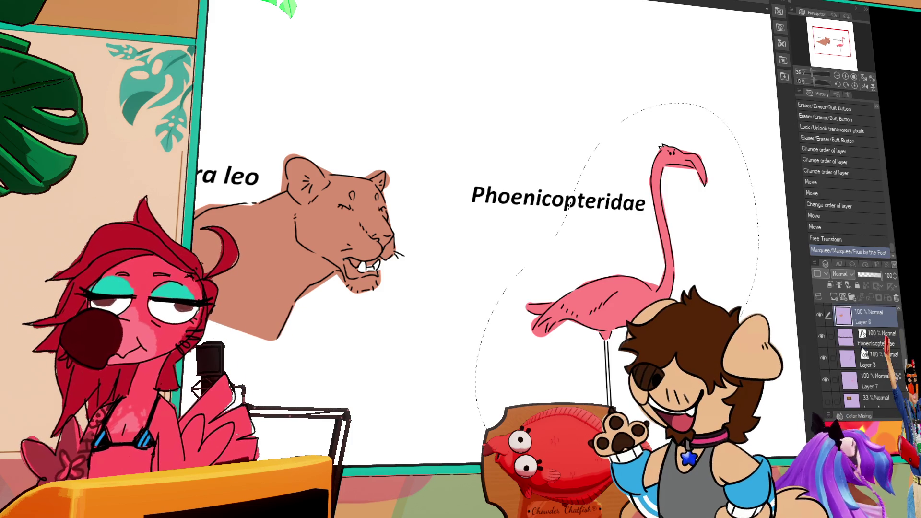
pyautogui.click(881, 364)
pyautogui.hotkey('ctrl', 't')
pyautogui.press('Return')
pyautogui.moveTo(674, 335)
pyautogui.mouseDown()
pyautogui.moveTo(551, 328)
pyautogui.moveTo(593, 333)
pyautogui.moveTo(599, 320)
pyautogui.mouseUp()
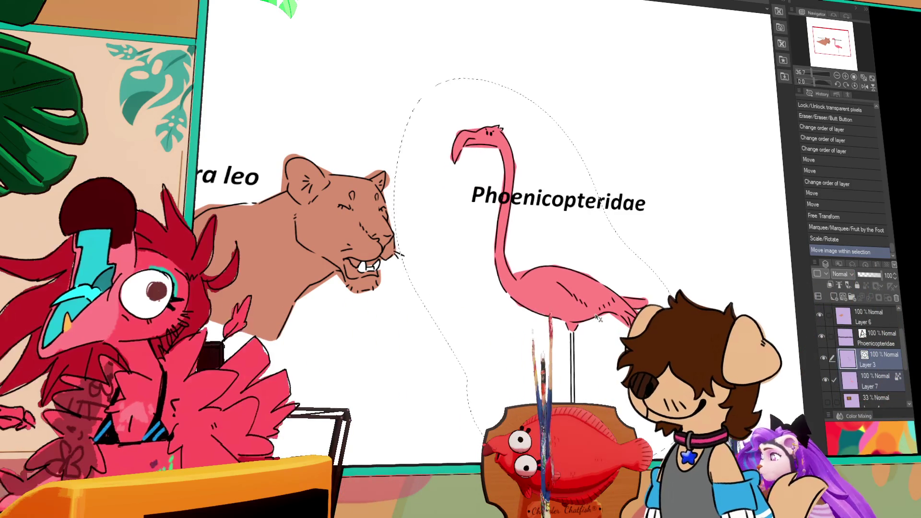
pyautogui.click(882, 347)
pyautogui.hotkey('ctrl', 'd')
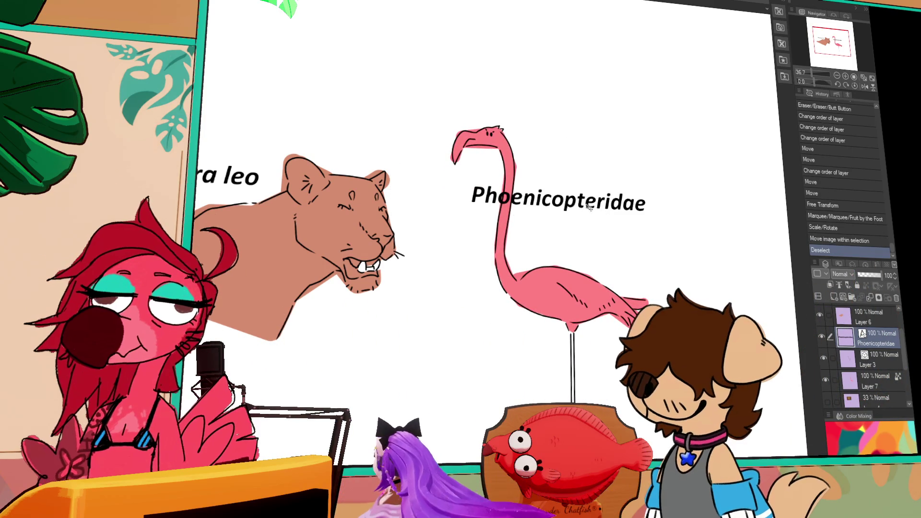
# Step: Drag the Phoenicopteridae label beside the flamingo's neck and undo an accidental flamingo move
pyautogui.moveTo(590, 197); pyautogui.dragTo(643, 222)
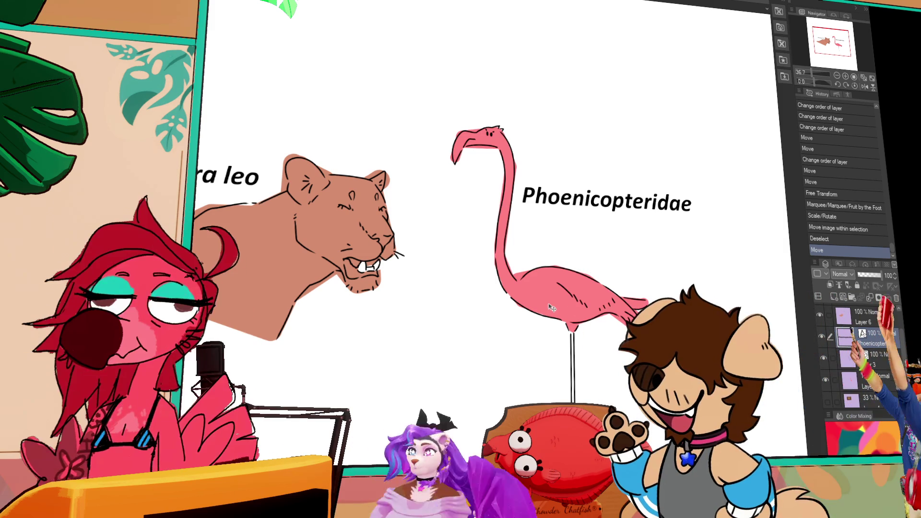
pyautogui.moveTo(576, 201); pyautogui.dragTo(571, 202)
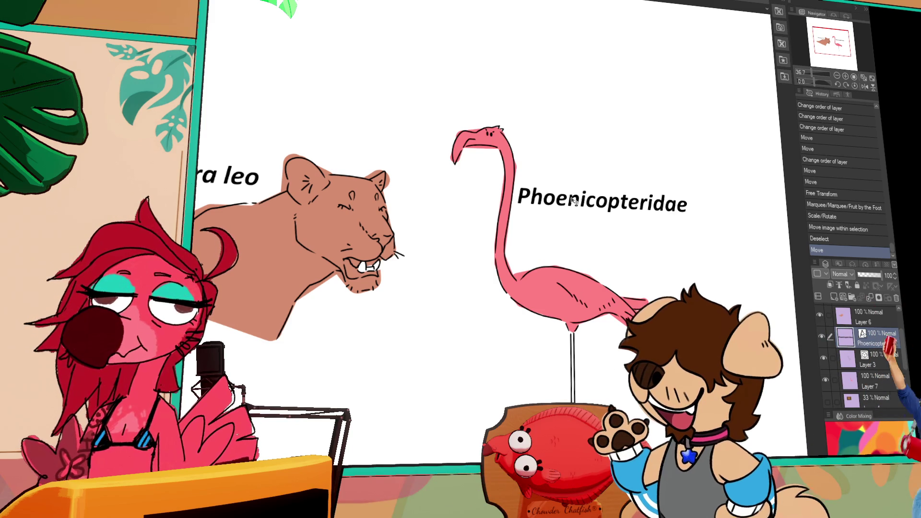
pyautogui.click(882, 359)
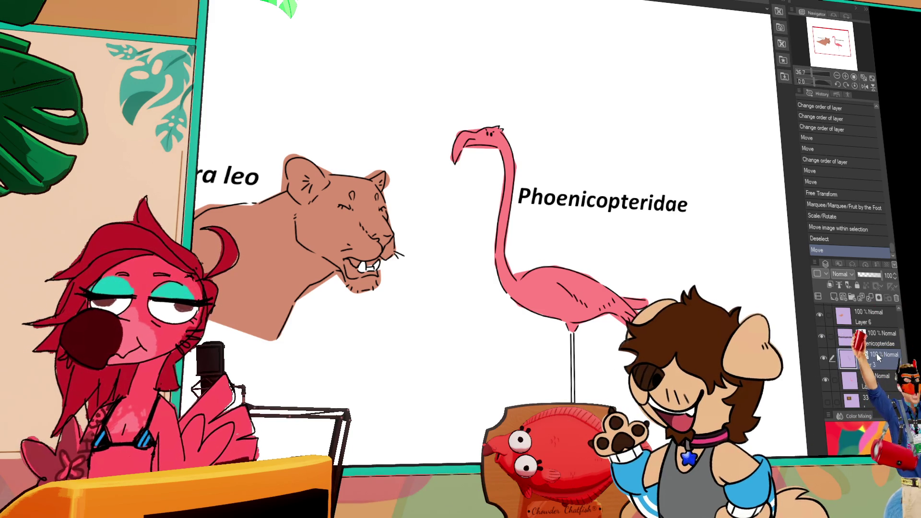
pyautogui.hotkey('ctrl', 'z')
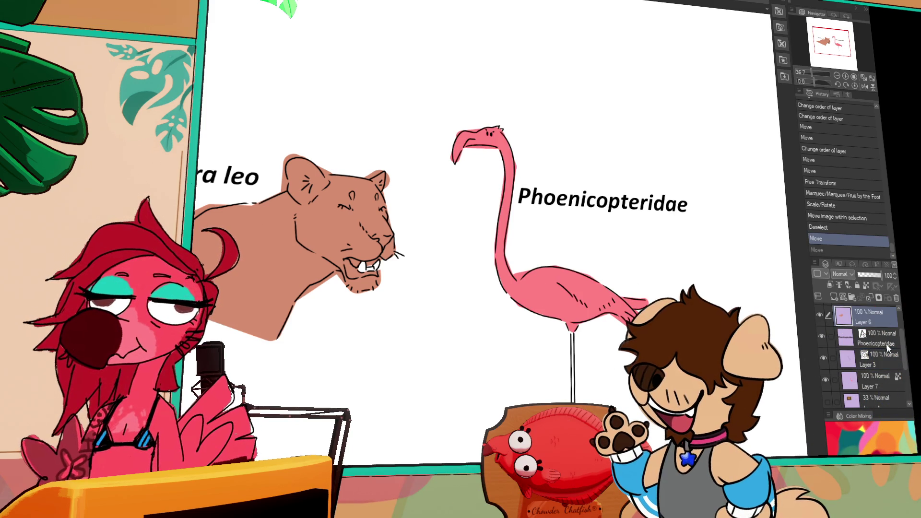
pyautogui.click(875, 340)
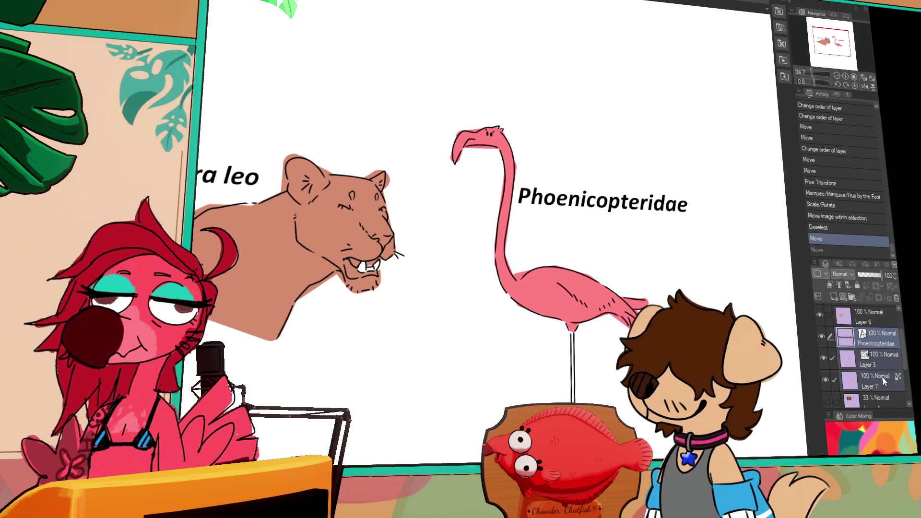
pyautogui.moveTo(557, 298)
pyautogui.mouseDown()
pyautogui.moveTo(627, 306)
pyautogui.moveTo(483, 271)
pyautogui.moveTo(486, 283)
pyautogui.mouseUp()
pyautogui.moveTo(558, 202); pyautogui.dragTo(594, 205)
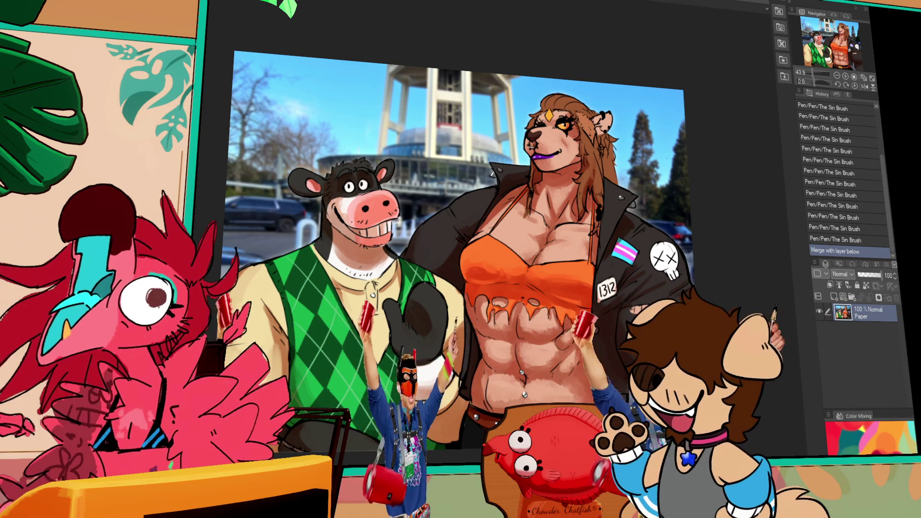
# Step: Switch to the ahmedzpeoplestands reference-board document with Ctrl+Tab
pyautogui.hotkey('ctrl', 'Tab')
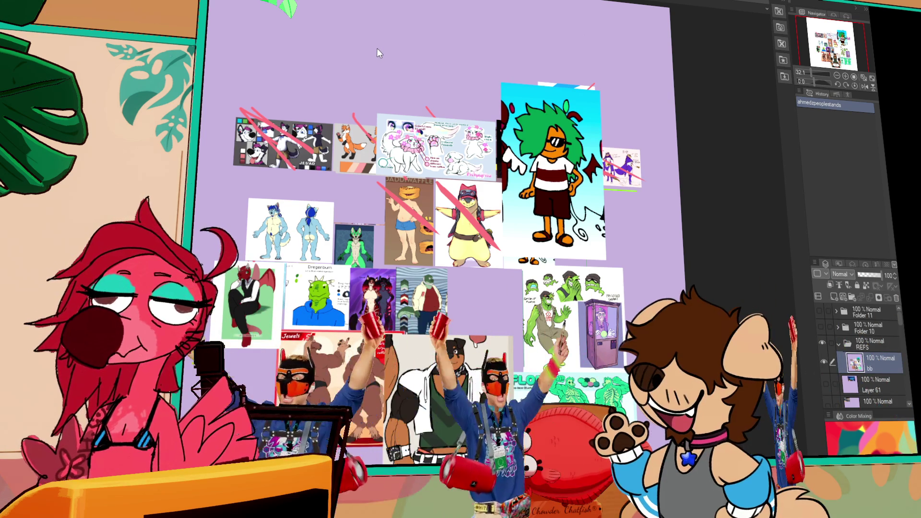
pyautogui.hotkey('ctrl', 'Tab')
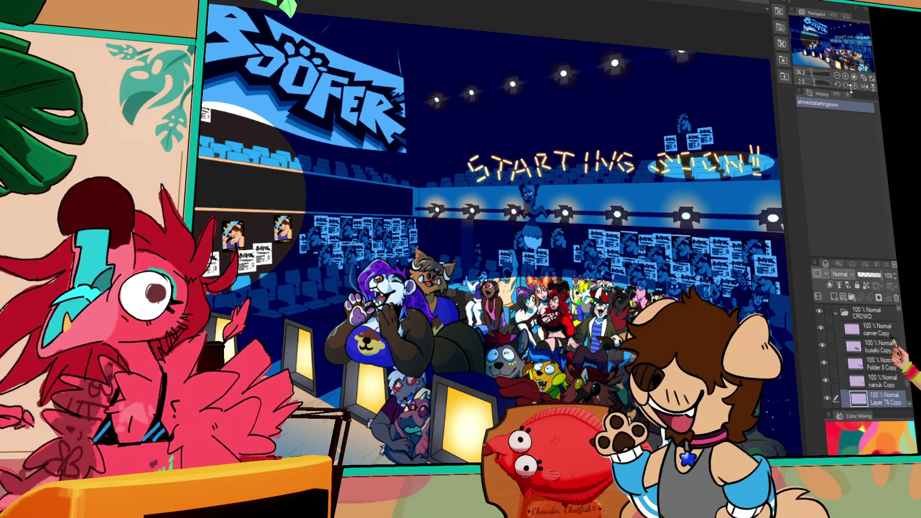
pyautogui.click(845, 76)
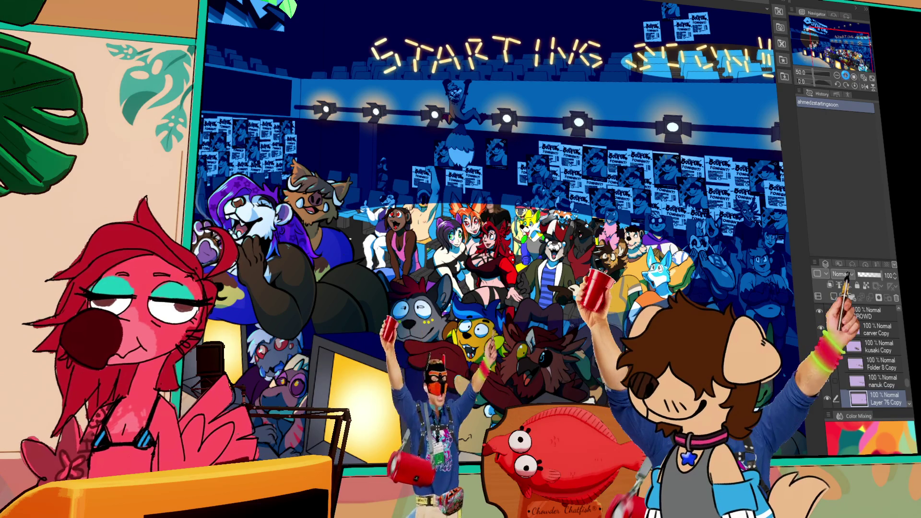
pyautogui.click(846, 76)
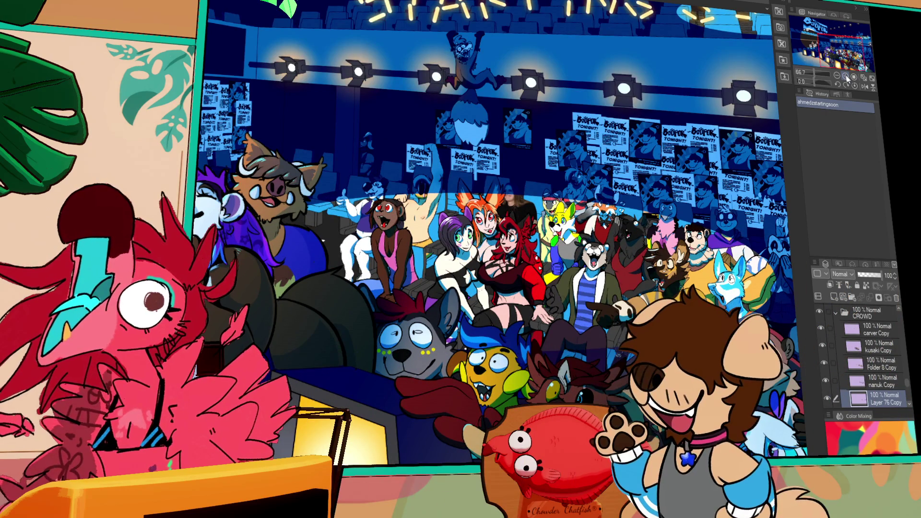
pyautogui.moveTo(677, 194); pyautogui.dragTo(710, 163)
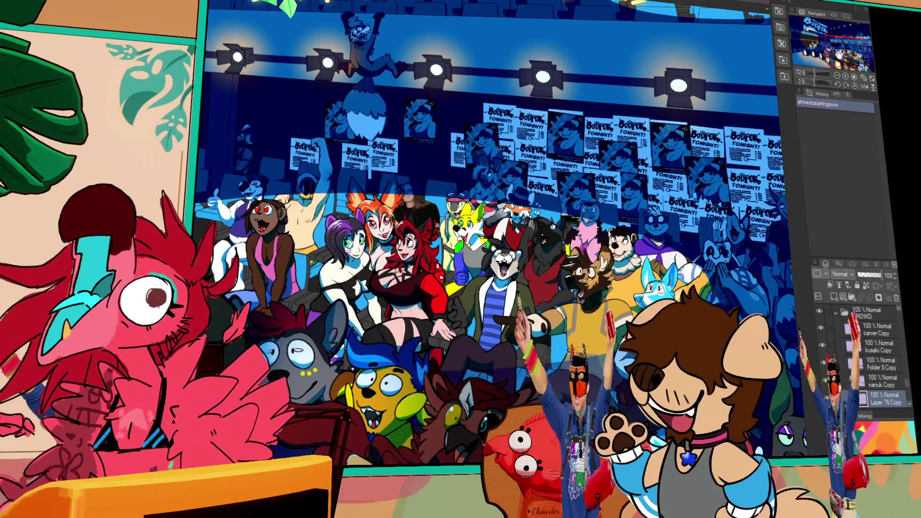
pyautogui.moveTo(829, 53); pyautogui.dragTo(837, 50)
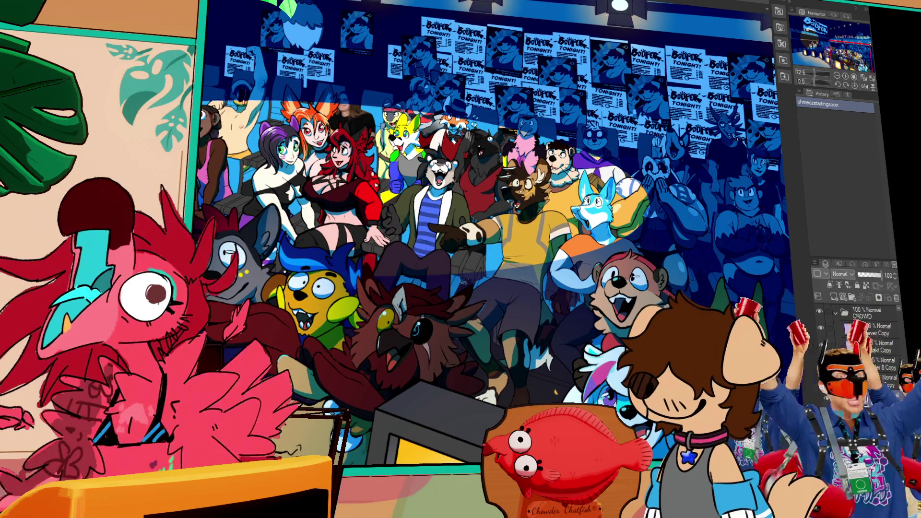
pyautogui.hotkey('ctrl', 'Tab')
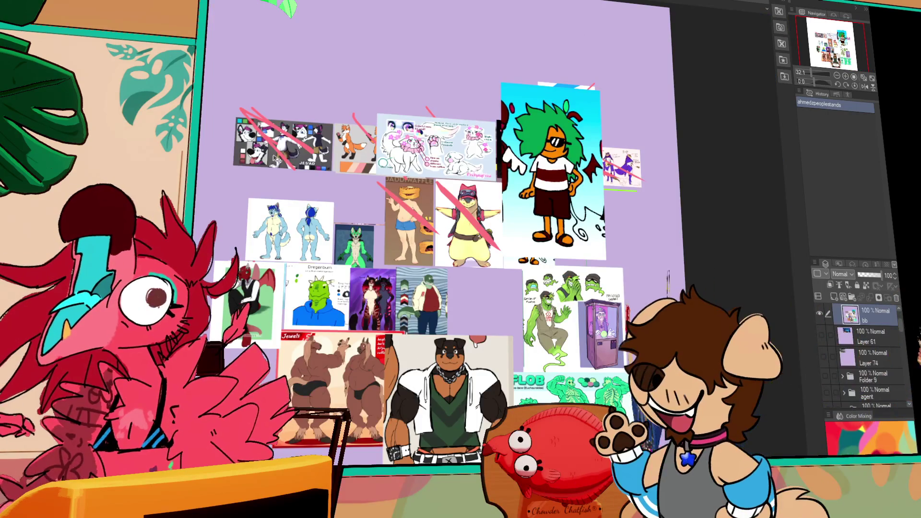
# Step: Zoom to 66.7% and pan the board to the green-haired character's reference sheet
pyautogui.scroll(5, 800, 74)
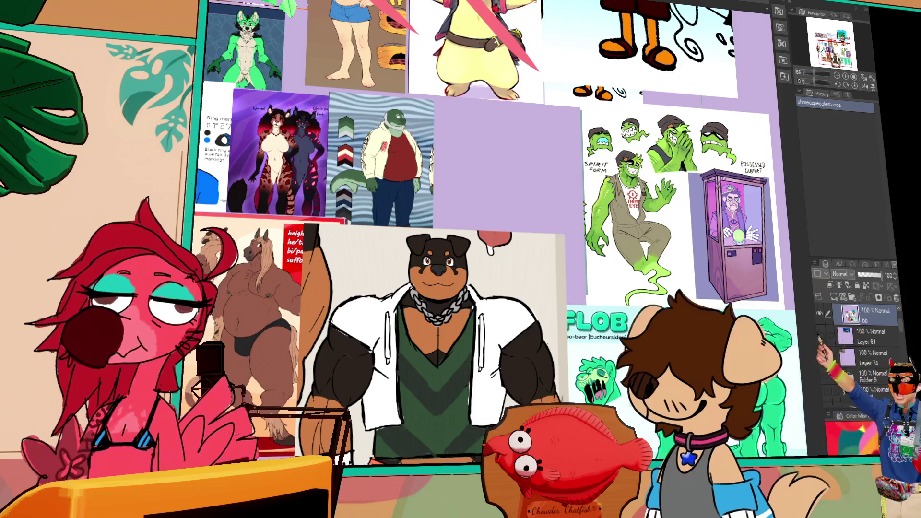
pyautogui.click(829, 53)
pyautogui.moveTo(829, 54); pyautogui.dragTo(825, 45)
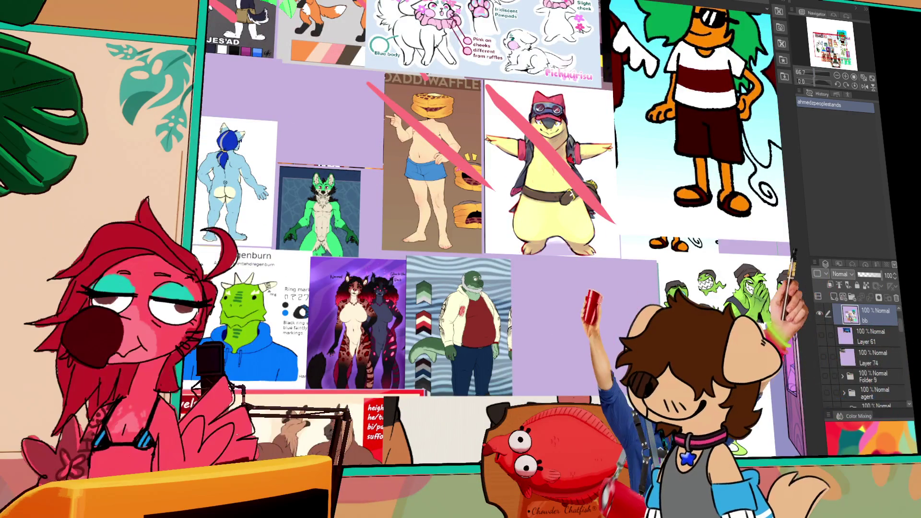
pyautogui.click(850, 37)
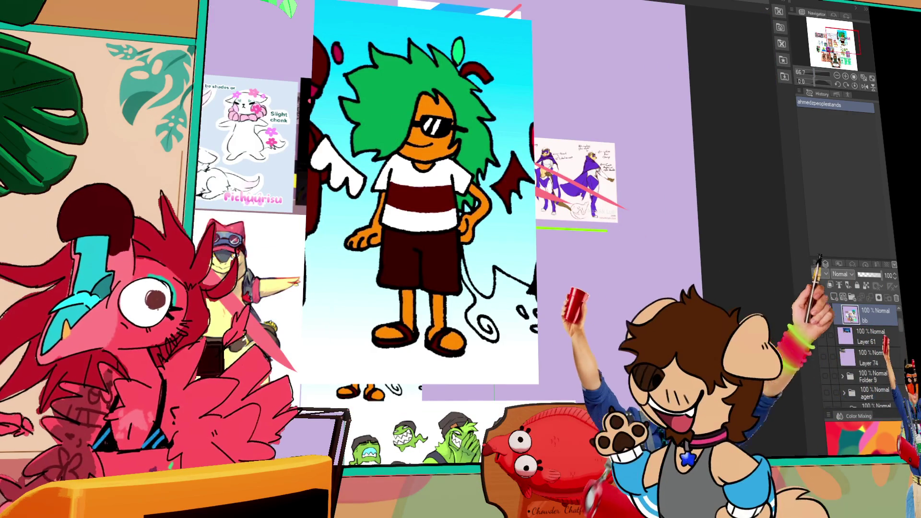
pyautogui.hotkey('ctrl', 'Tab')
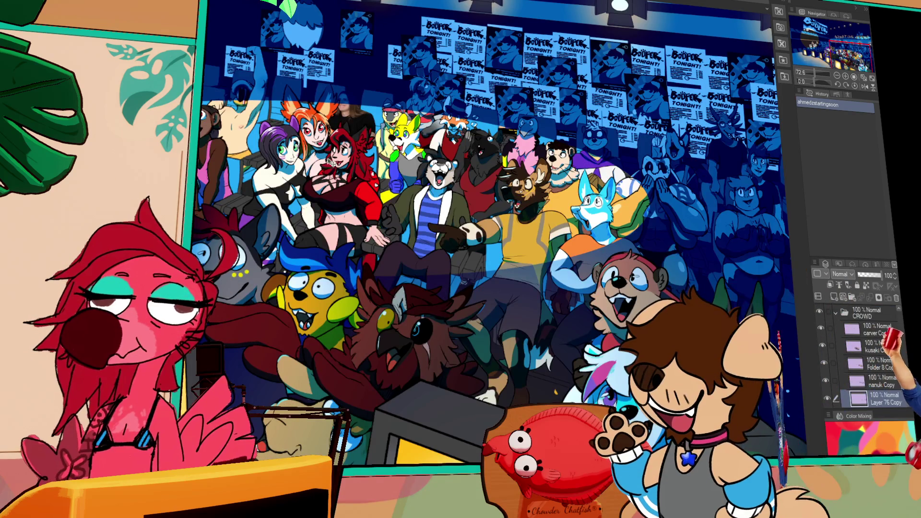
# Step: Hide the blue tint layer over the crowd artwork, then zoom in and pan around it
pyautogui.scroll(3, 854, 356)
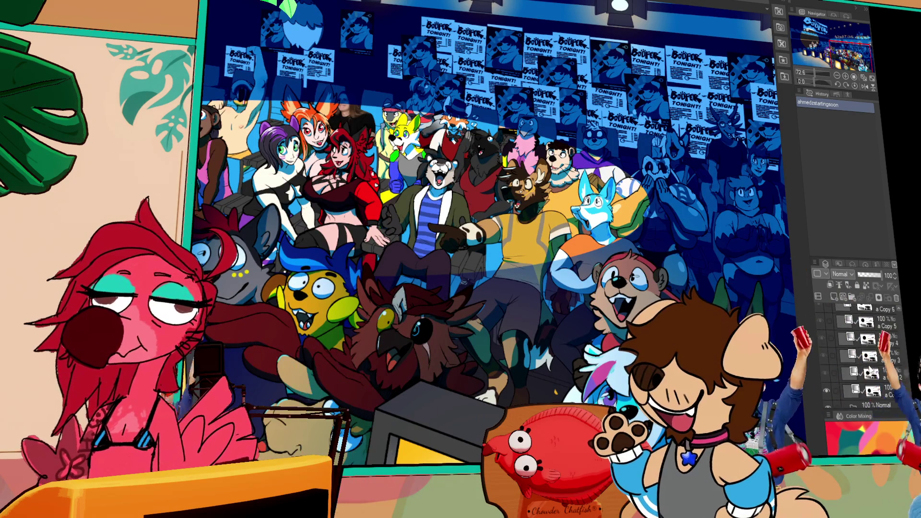
pyautogui.click(823, 358)
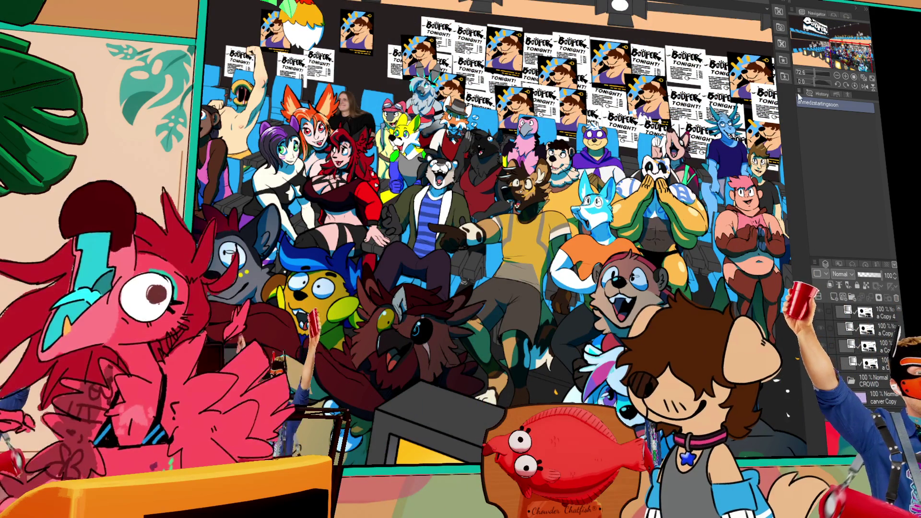
pyautogui.click(845, 77)
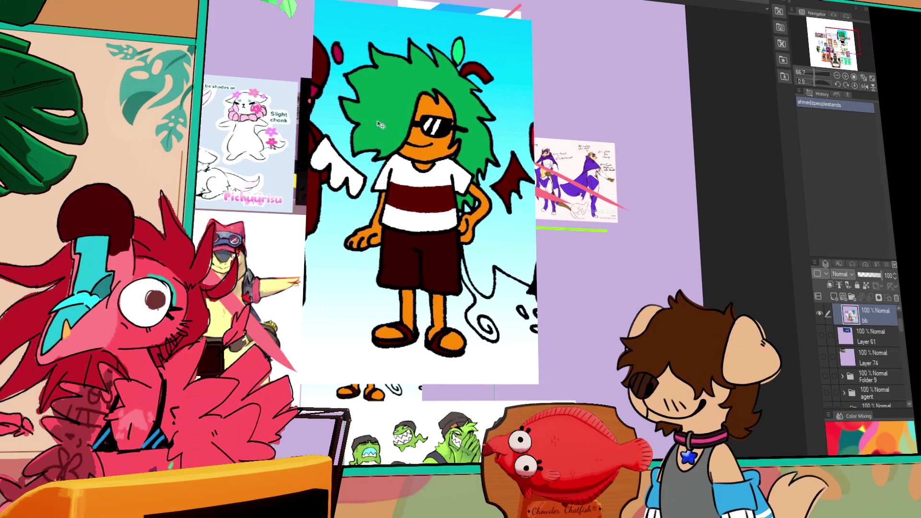
pyautogui.moveTo(380, 125)
pyautogui.mouseDown()
pyautogui.moveTo(468, 143)
pyautogui.moveTo(596, 192)
pyautogui.moveTo(639, 186)
pyautogui.mouseUp()
pyautogui.moveTo(344, 335)
pyautogui.mouseDown()
pyautogui.moveTo(560, 258)
pyautogui.moveTo(560, 238)
pyautogui.mouseUp()
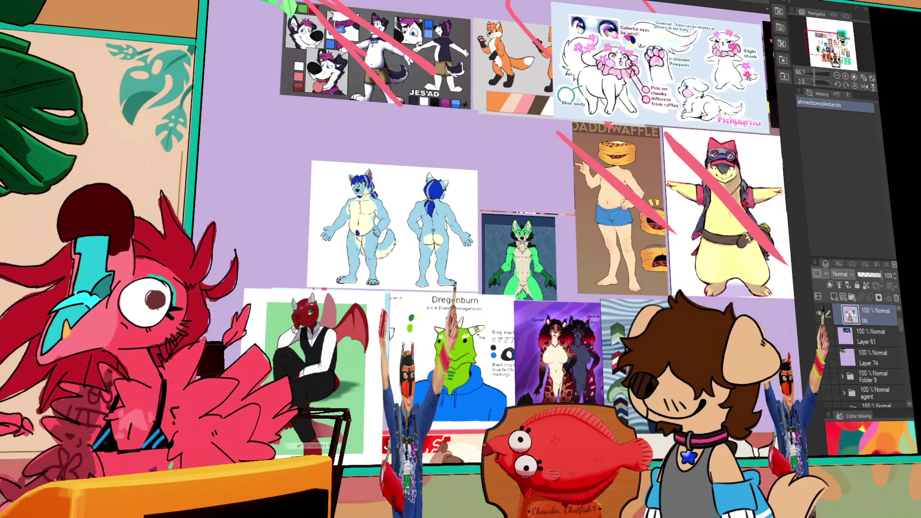
pyautogui.hotkey('ctrl', 'Tab')
pyautogui.moveTo(502, 221)
pyautogui.mouseDown()
pyautogui.moveTo(322, 223)
pyautogui.moveTo(372, 216)
pyautogui.moveTo(478, 245)
pyautogui.mouseUp()
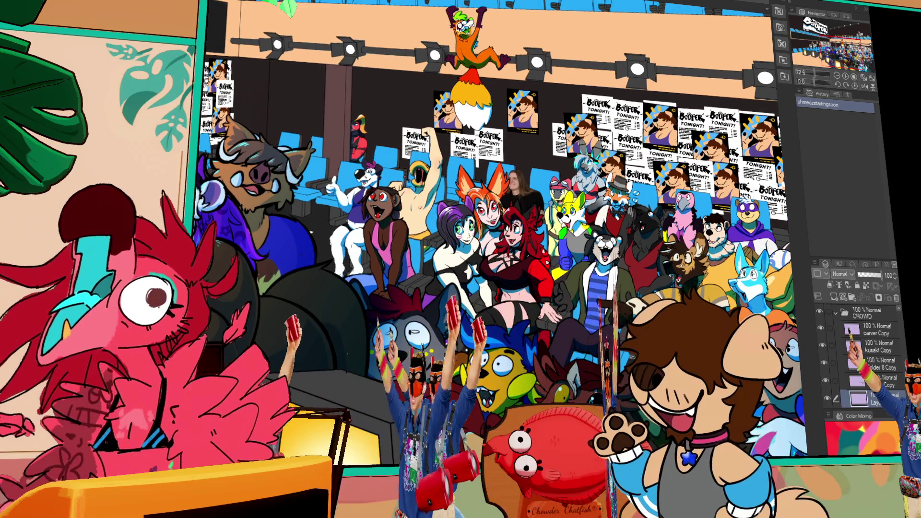
pyautogui.hotkey('ctrl', 'Tab')
pyautogui.moveTo(604, 355)
pyautogui.mouseDown()
pyautogui.moveTo(576, 262)
pyautogui.moveTo(456, 222)
pyautogui.mouseUp()
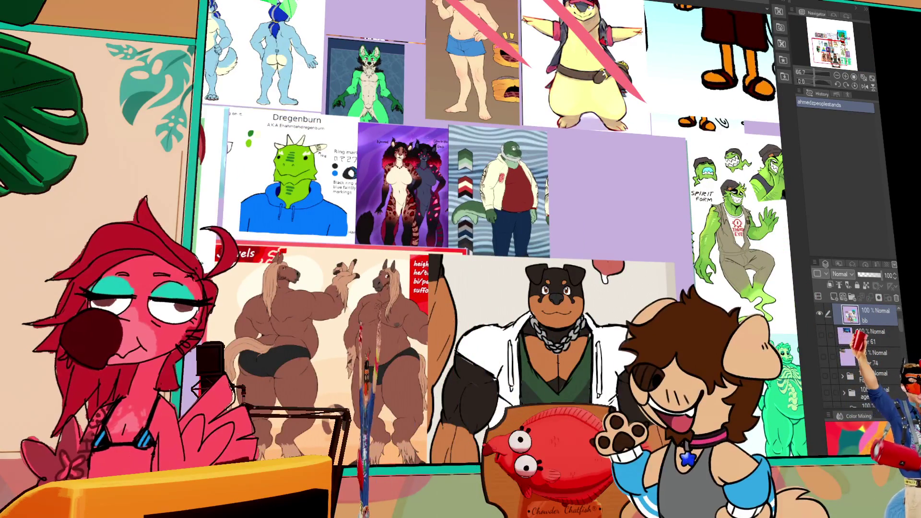
pyautogui.hotkey('ctrl', 'Tab')
pyautogui.moveTo(667, 268); pyautogui.dragTo(408, 219)
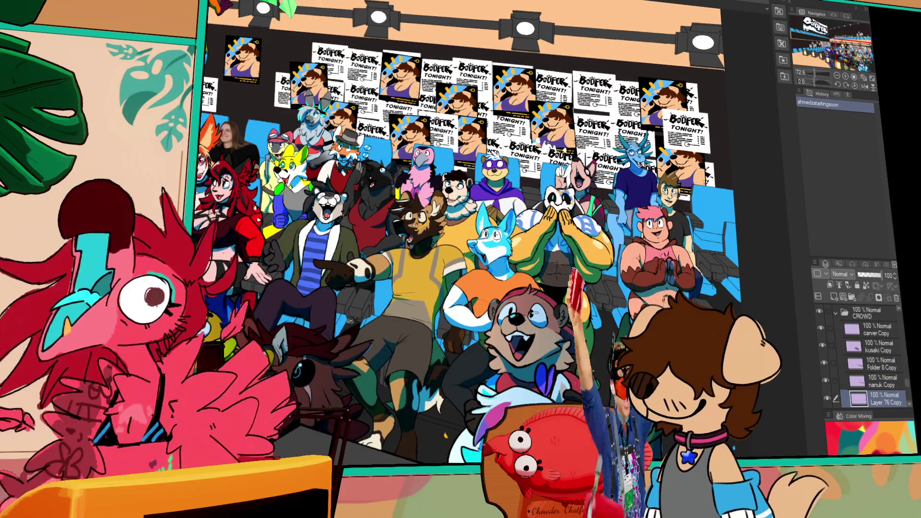
pyautogui.hotkey('ctrl', 'Tab')
pyautogui.moveTo(446, 264)
pyautogui.mouseDown()
pyautogui.moveTo(226, 113)
pyautogui.moveTo(527, 276)
pyautogui.mouseUp()
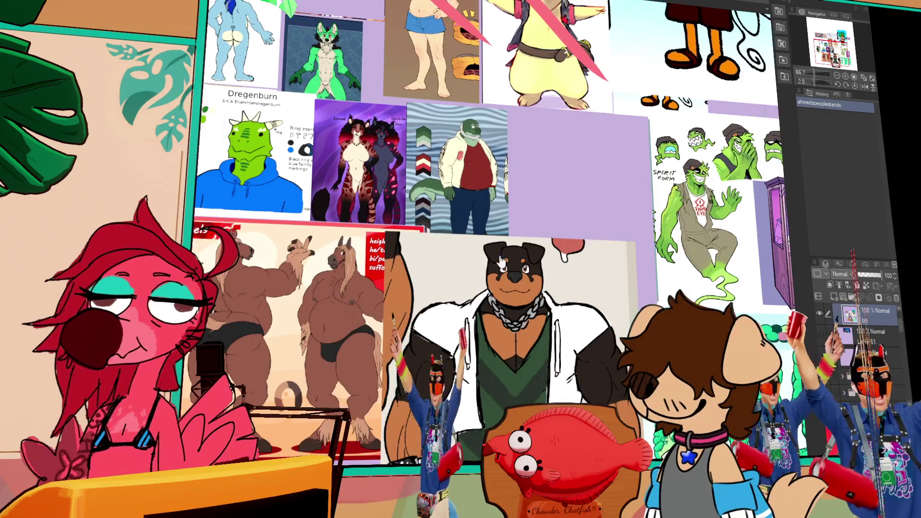
pyautogui.hotkey('ctrl', 'Tab')
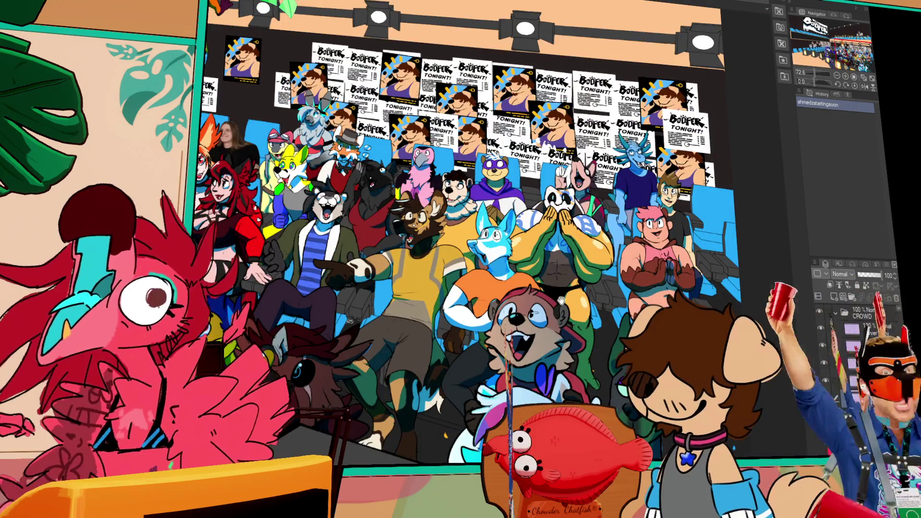
pyautogui.scroll(1, 556, 233)
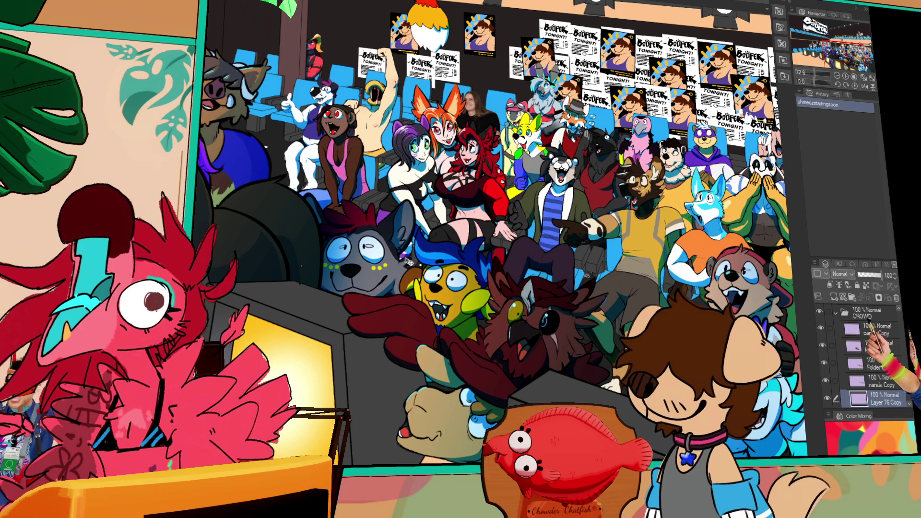
# Step: Pan and zoom around the crowd close-up to inspect different characters
pyautogui.moveTo(407, 262)
pyautogui.mouseDown()
pyautogui.moveTo(556, 310)
pyautogui.moveTo(497, 300)
pyautogui.mouseUp()
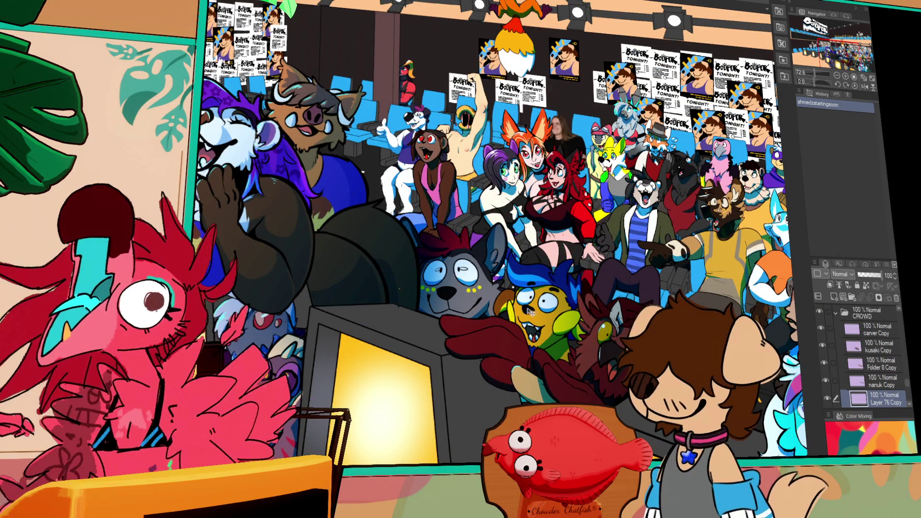
pyautogui.scroll(6, 509, 326)
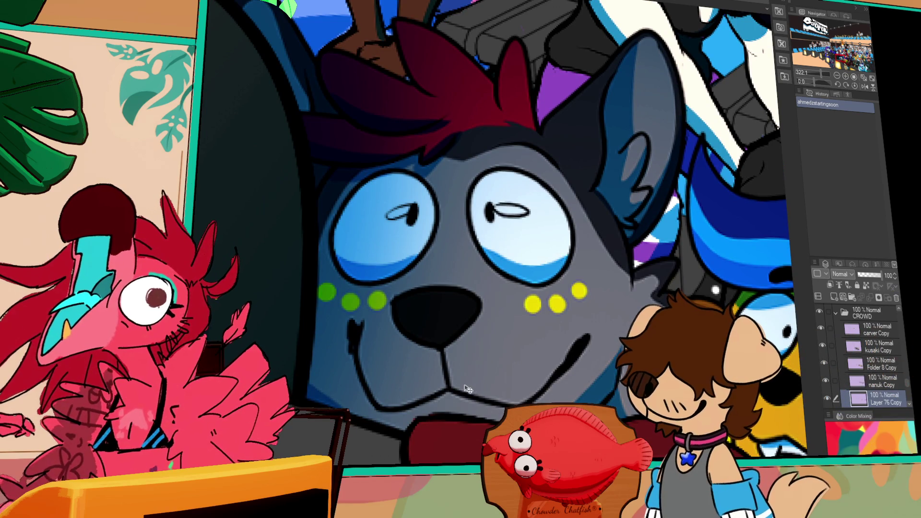
pyautogui.scroll(-2, 396, 383)
pyautogui.moveTo(384, 240); pyautogui.dragTo(524, 360)
pyautogui.moveTo(486, 333); pyautogui.dragTo(502, 350)
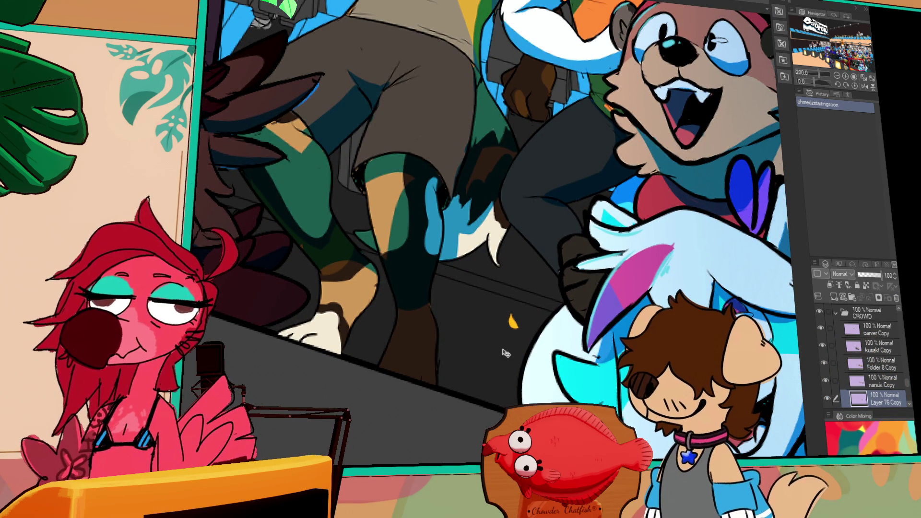
pyautogui.scroll(-3, 230, 18)
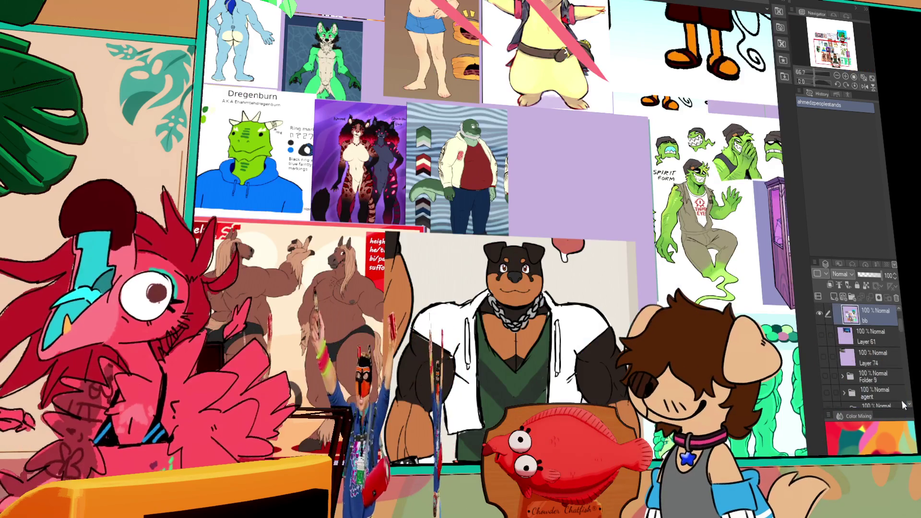
pyautogui.scroll(2, 864, 365)
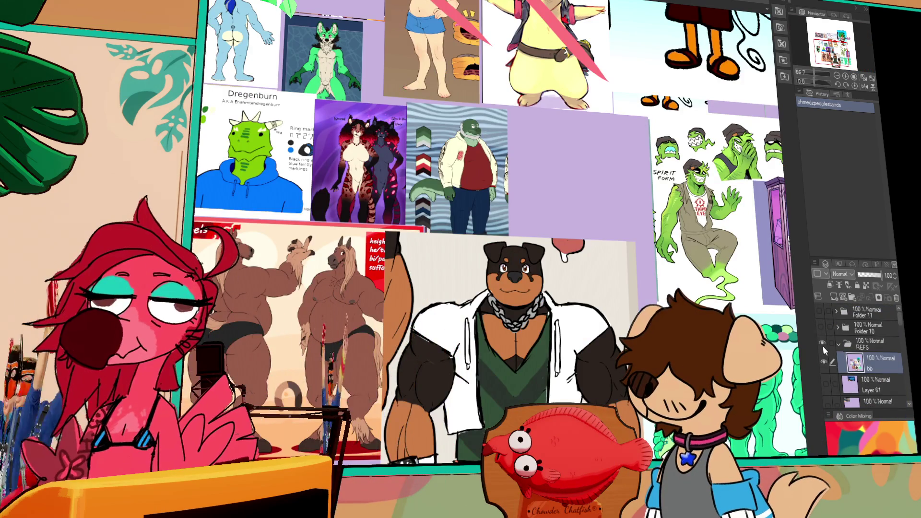
# Step: Hide and reshow the reference images, and show the blue dragon artwork in Folder 10
pyautogui.click(821, 345)
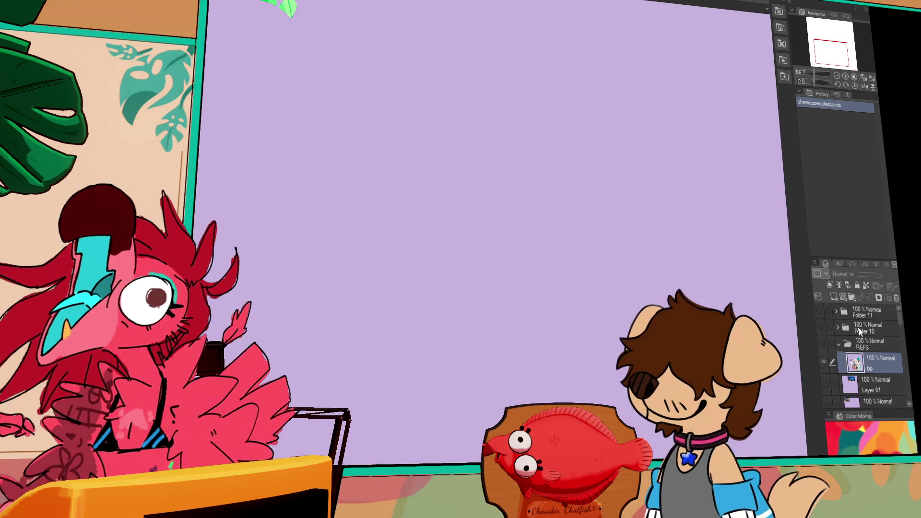
pyautogui.scroll(1, 859, 355)
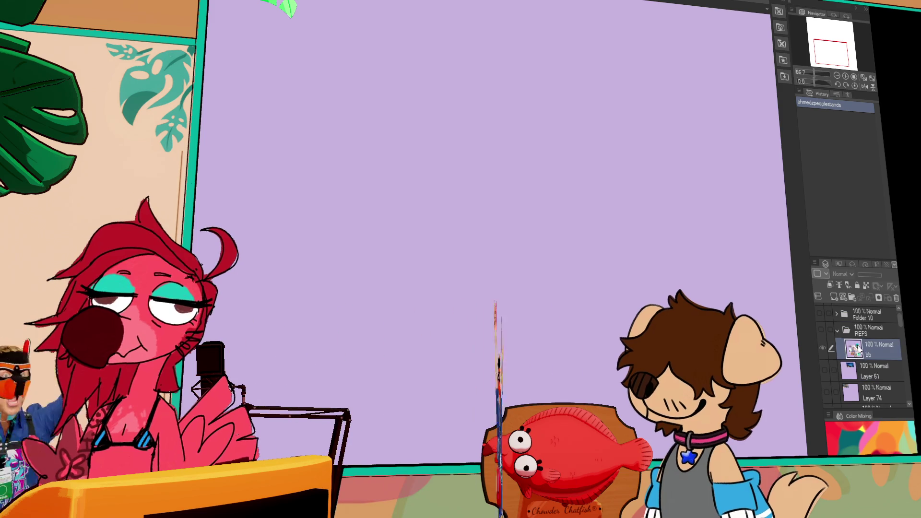
pyautogui.click(821, 327)
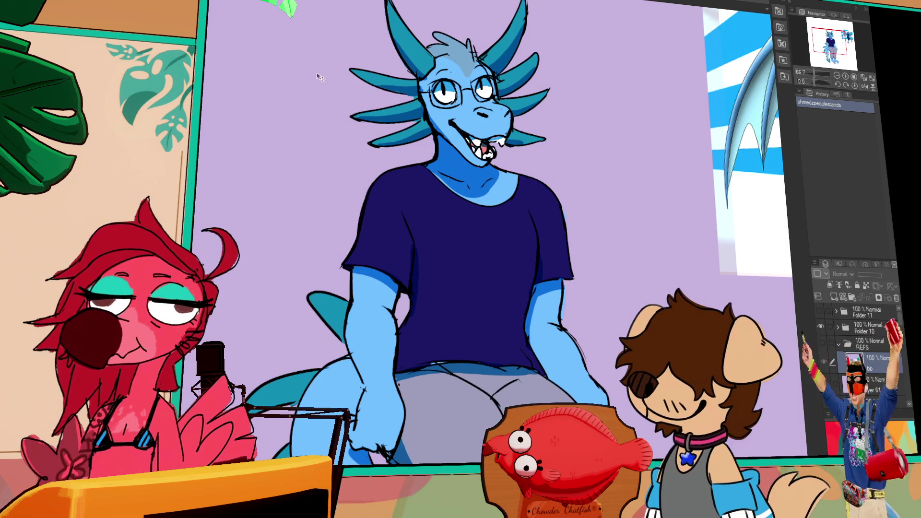
pyautogui.click(822, 344)
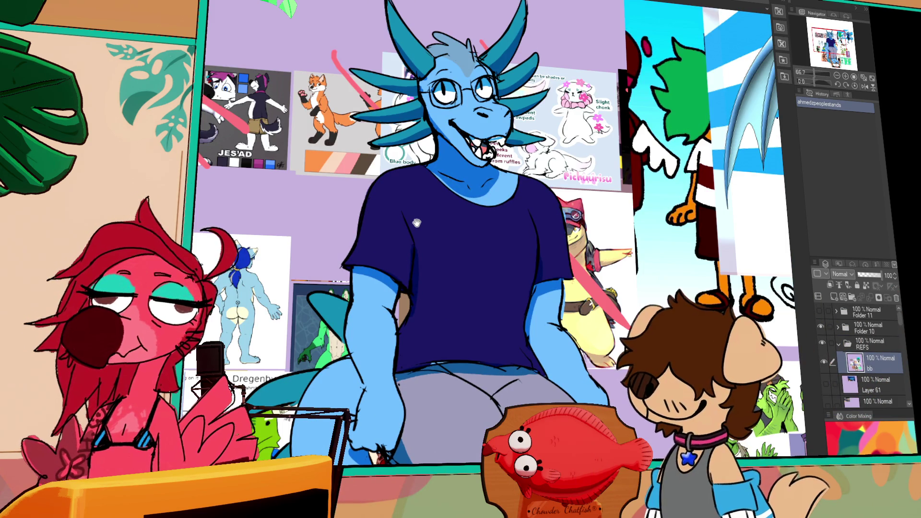
pyautogui.scroll(5, 461, 230)
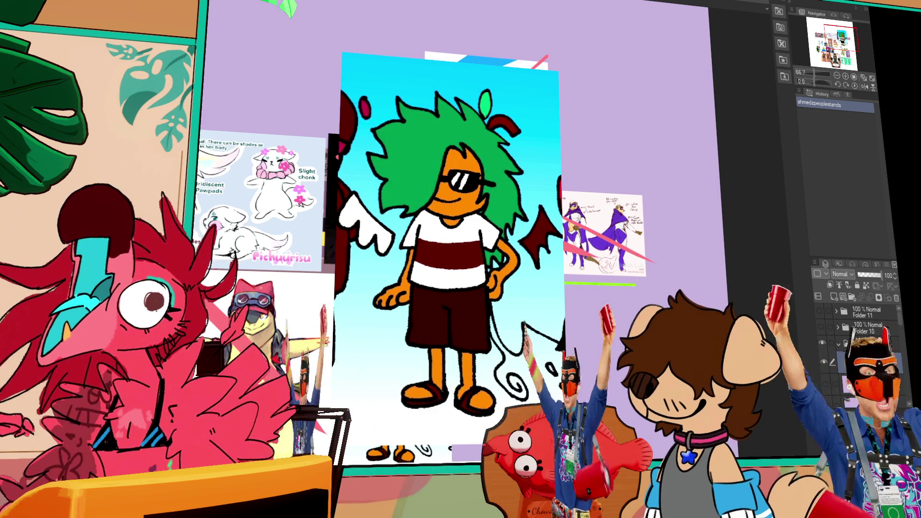
# Step: Briefly view the Folder 11 bunny drawing, then add a new layer folder at the top
pyautogui.click(819, 312)
pyautogui.scroll(-2, 327, 232)
pyautogui.moveTo(326, 232); pyautogui.dragTo(474, 244)
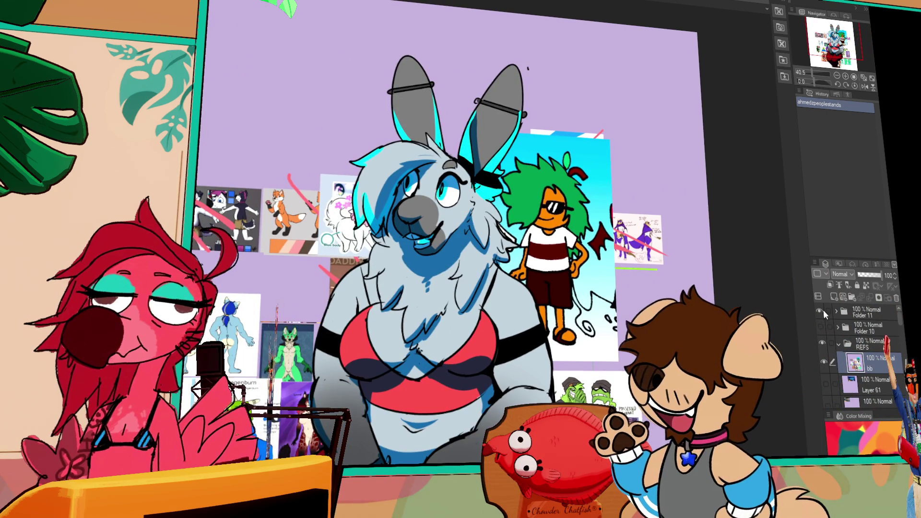
pyautogui.click(823, 310)
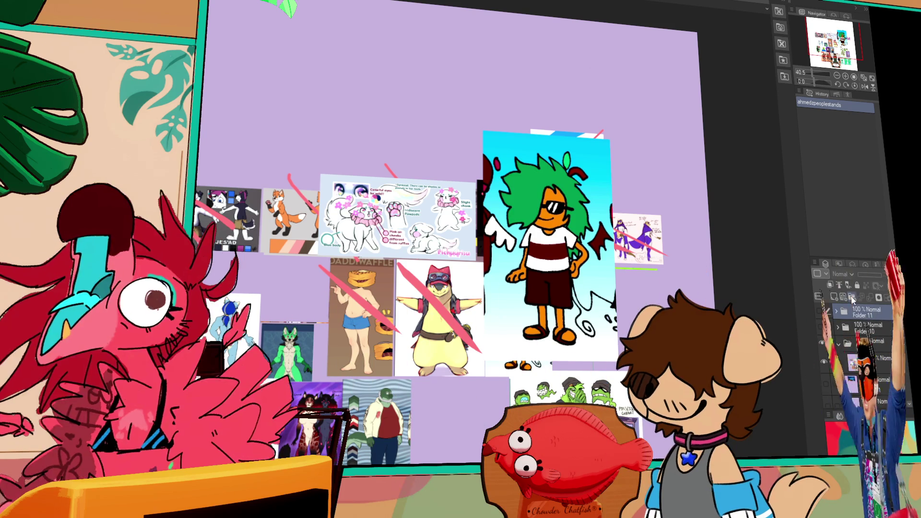
pyautogui.click(853, 298)
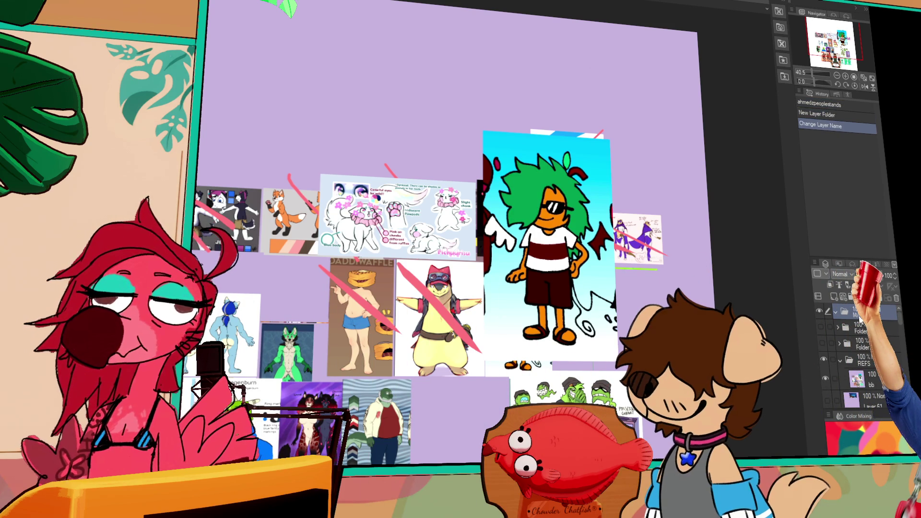
# Step: Paste the crowd image, enlarge and shift it up, fade it to 24% opacity, and hide REFS
pyautogui.moveTo(588, 307)
pyautogui.mouseDown()
pyautogui.moveTo(610, 281)
pyautogui.moveTo(629, 220)
pyautogui.mouseUp()
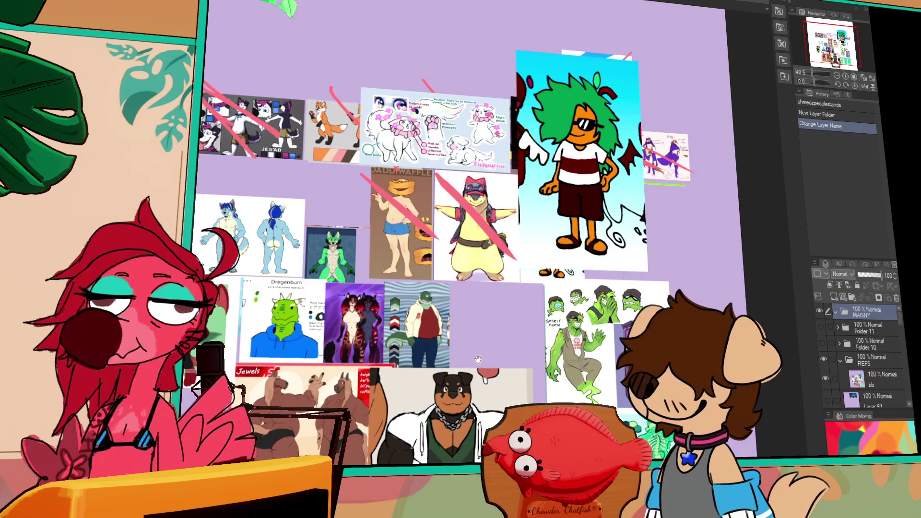
pyautogui.hotkey('ctrl', 'v')
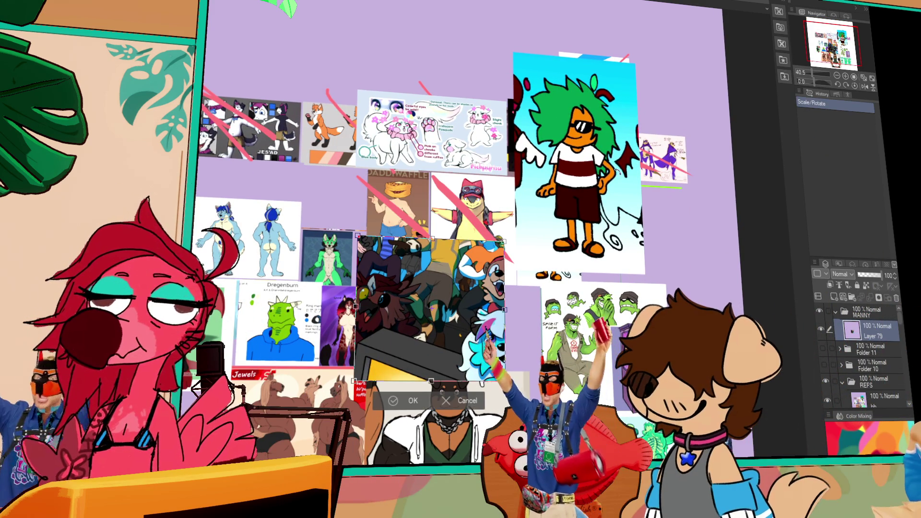
pyautogui.hotkey('ctrl', 't')
pyautogui.moveTo(504, 236); pyautogui.dragTo(632, 136)
pyautogui.moveTo(501, 319); pyautogui.dragTo(484, 259)
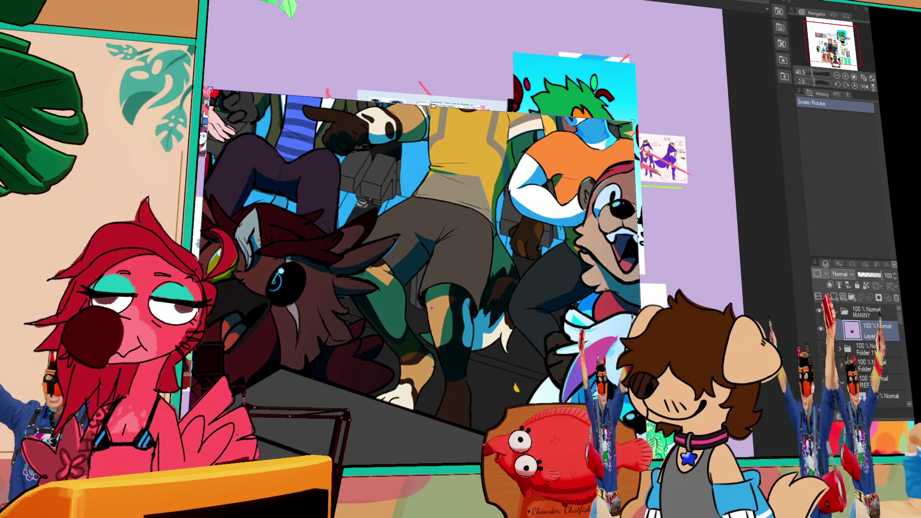
pyautogui.press('Return')
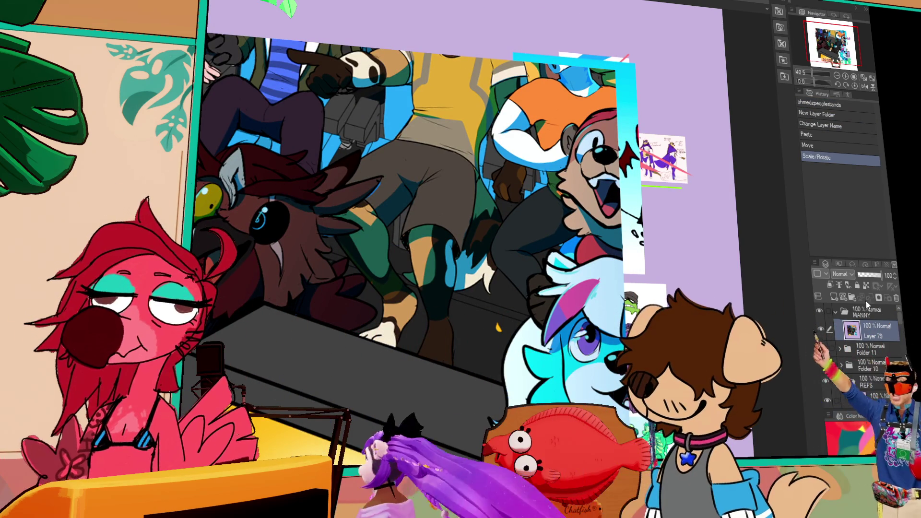
pyautogui.moveTo(881, 275); pyautogui.dragTo(861, 275)
pyautogui.click(827, 381)
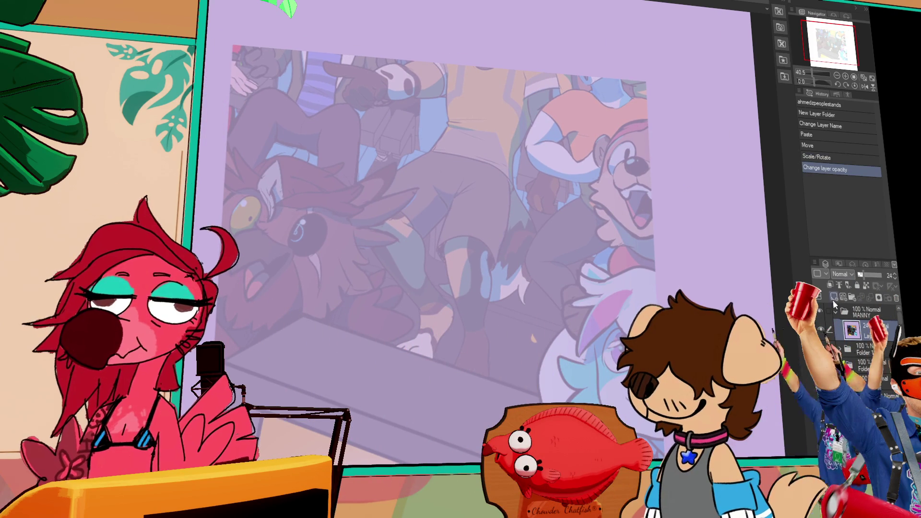
# Step: Draw the rough head circle on a new raster layer, then reorder the REFS folder
pyautogui.click(833, 296)
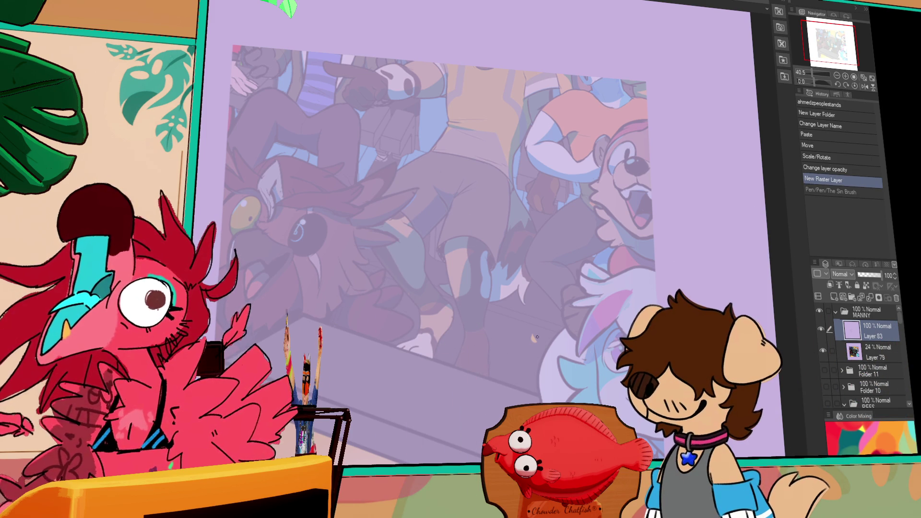
pyautogui.moveTo(497, 211); pyautogui.dragTo(451, 315)
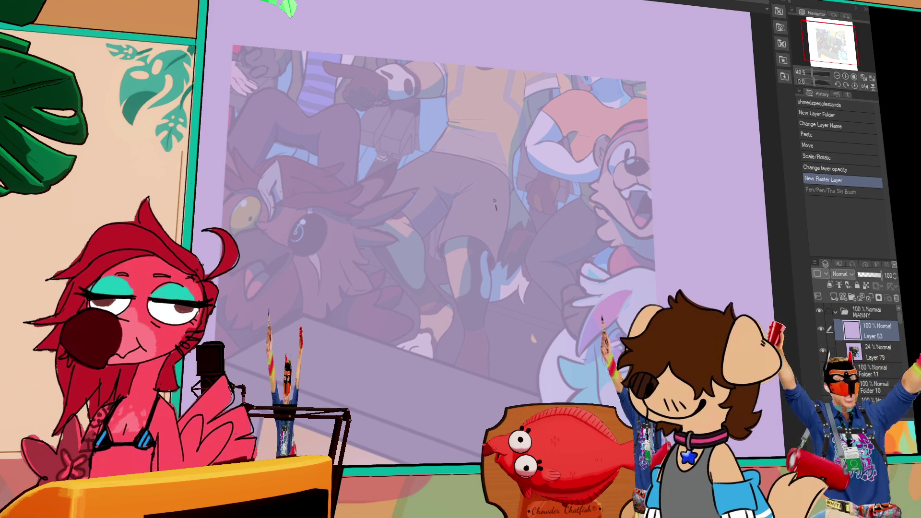
pyautogui.hotkey('ctrl', 'z')
pyautogui.moveTo(527, 195); pyautogui.dragTo(500, 306)
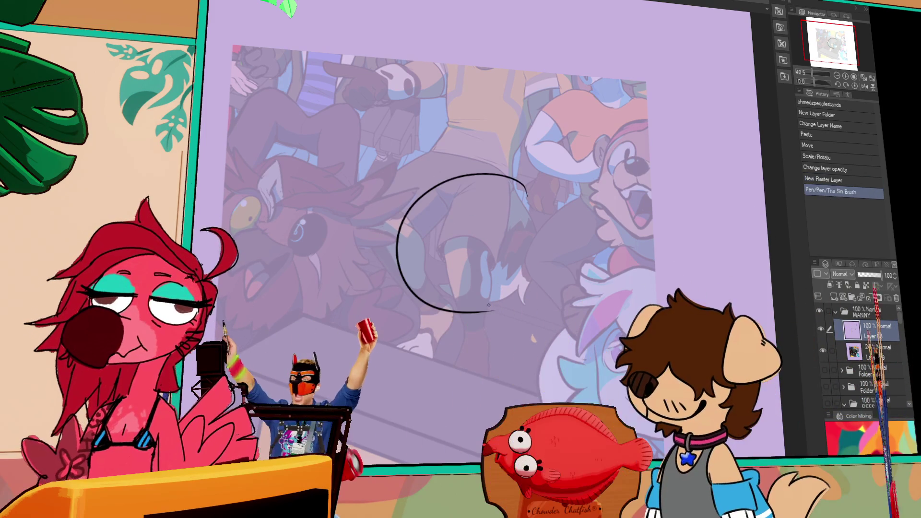
pyautogui.moveTo(527, 193)
pyautogui.mouseDown()
pyautogui.moveTo(547, 211)
pyautogui.moveTo(556, 239)
pyautogui.mouseUp()
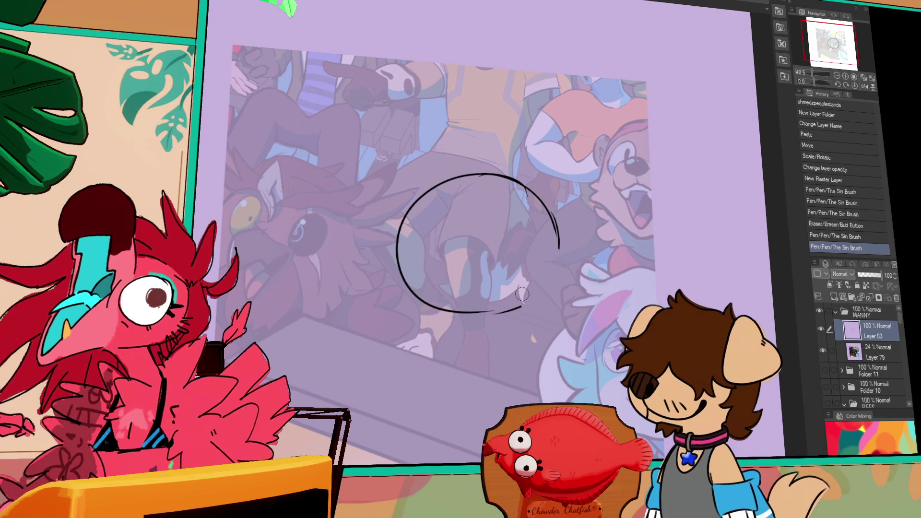
pyautogui.moveTo(544, 281); pyautogui.dragTo(521, 302)
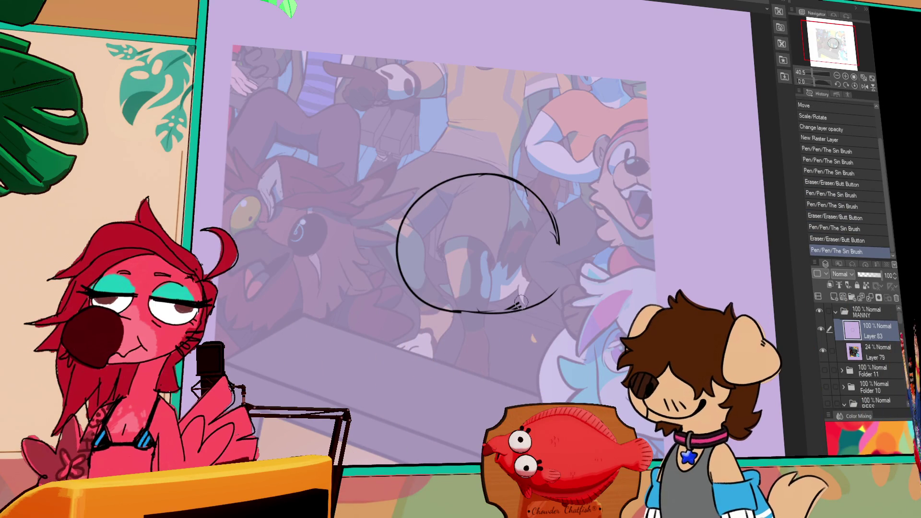
pyautogui.moveTo(557, 238); pyautogui.dragTo(552, 293)
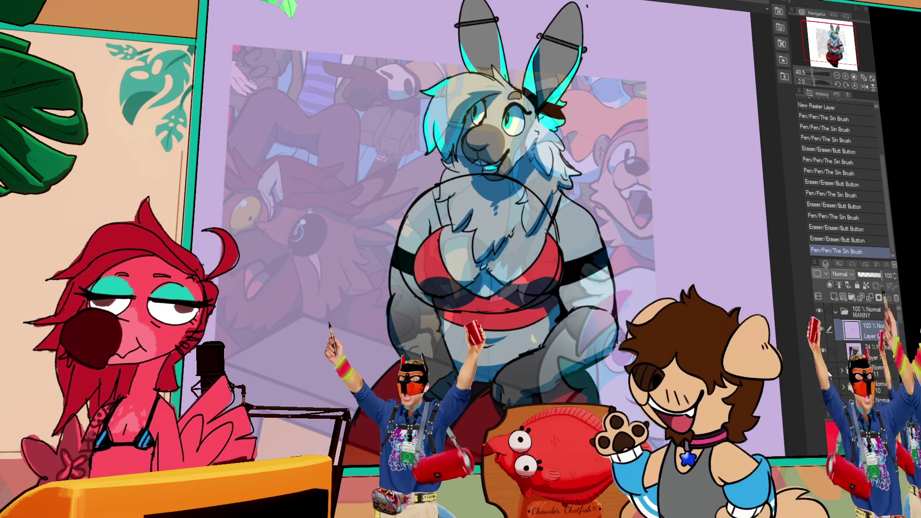
pyautogui.moveTo(833, 401); pyautogui.dragTo(875, 340)
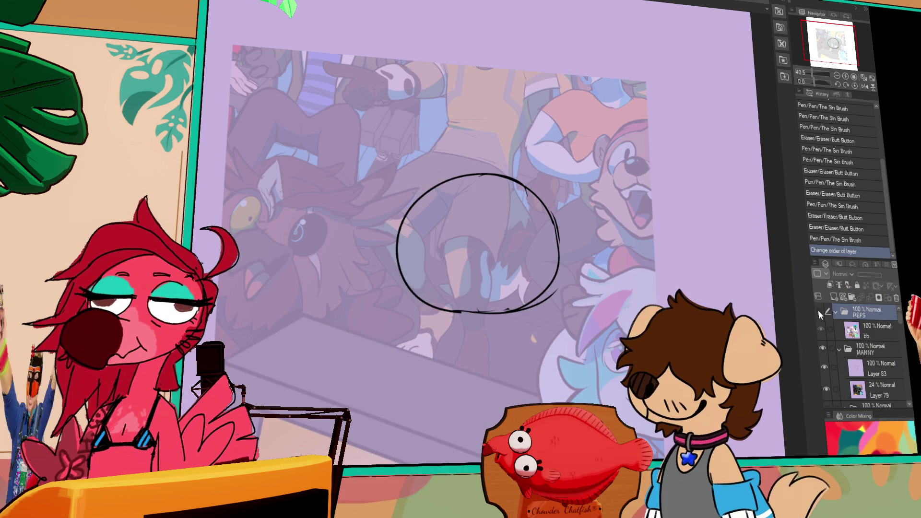
# Step: Check the reference collage, then erase part of the head circle's bottom edge on the sketch layer
pyautogui.click(819, 312)
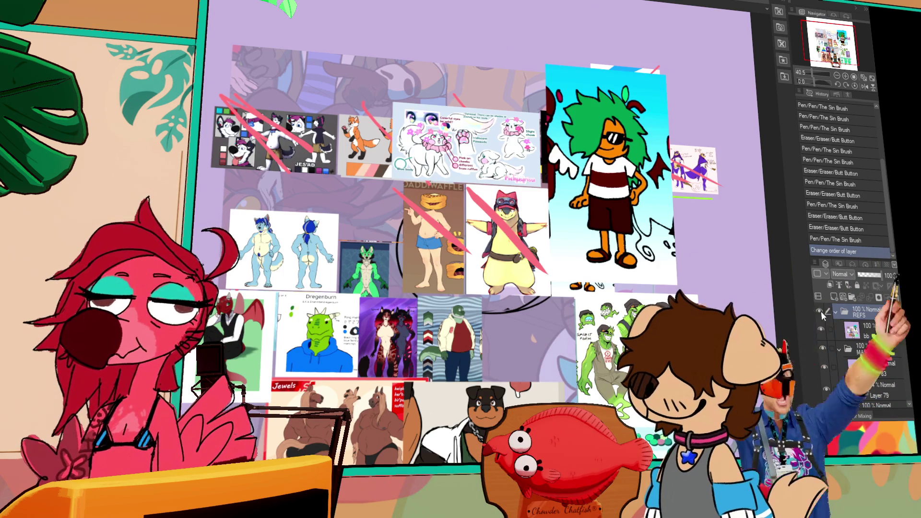
pyautogui.click(820, 312)
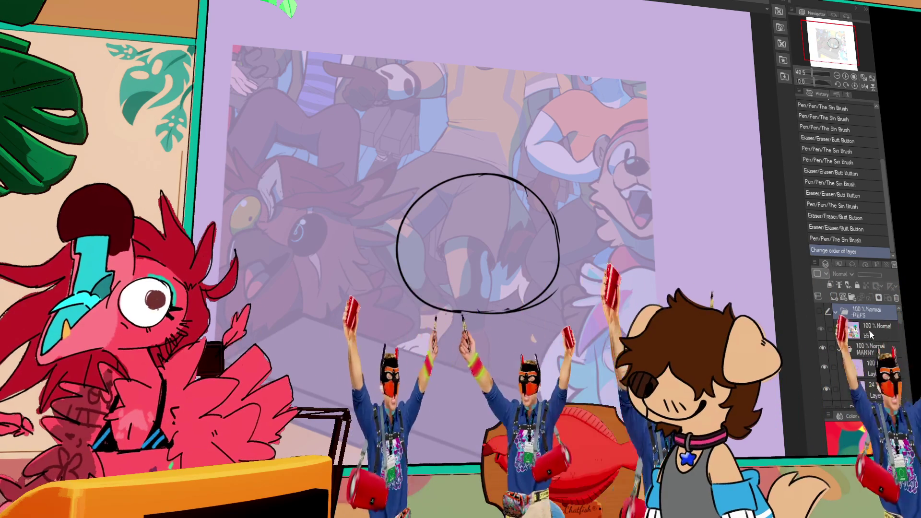
pyautogui.click(881, 384)
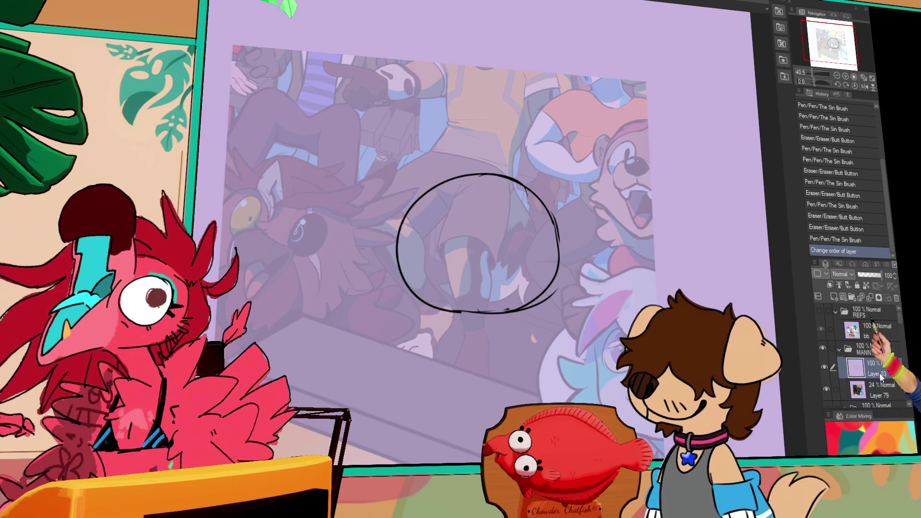
pyautogui.moveTo(462, 311); pyautogui.dragTo(528, 310)
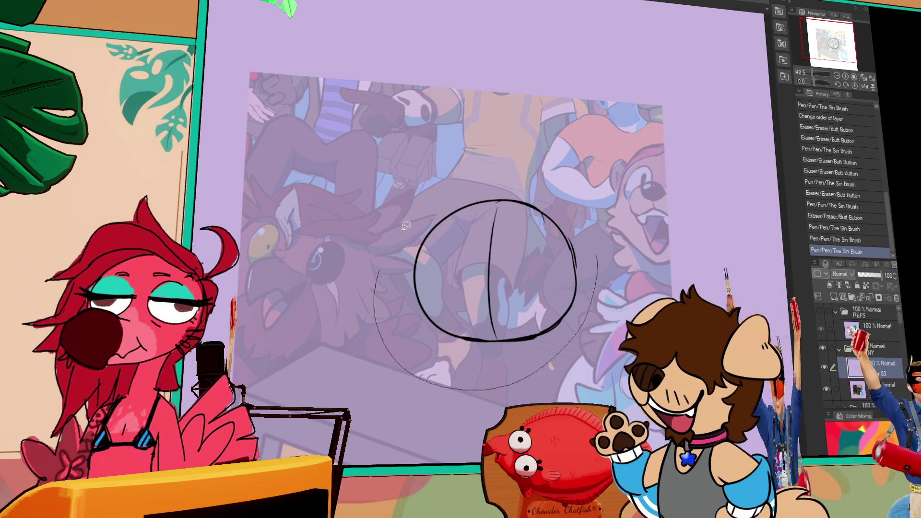
# Step: Lasso the head circle and shrink it slightly, then deselect
pyautogui.moveTo(379, 271); pyautogui.dragTo(595, 262)
pyautogui.click(497, 409)
pyautogui.moveTo(596, 391); pyautogui.dragTo(566, 379)
pyautogui.press('Return')
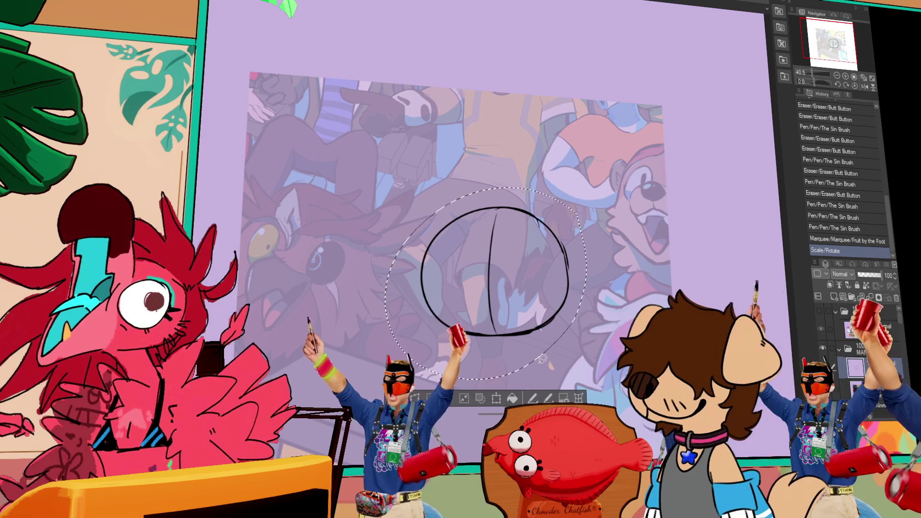
pyautogui.hotkey('ctrl', 'd')
# Step: Redraw the circle's left side further right and rework its lower edges
pyautogui.moveTo(419, 259); pyautogui.dragTo(422, 298)
pyautogui.moveTo(424, 230); pyautogui.dragTo(422, 312)
pyautogui.moveTo(427, 288); pyautogui.dragTo(424, 319)
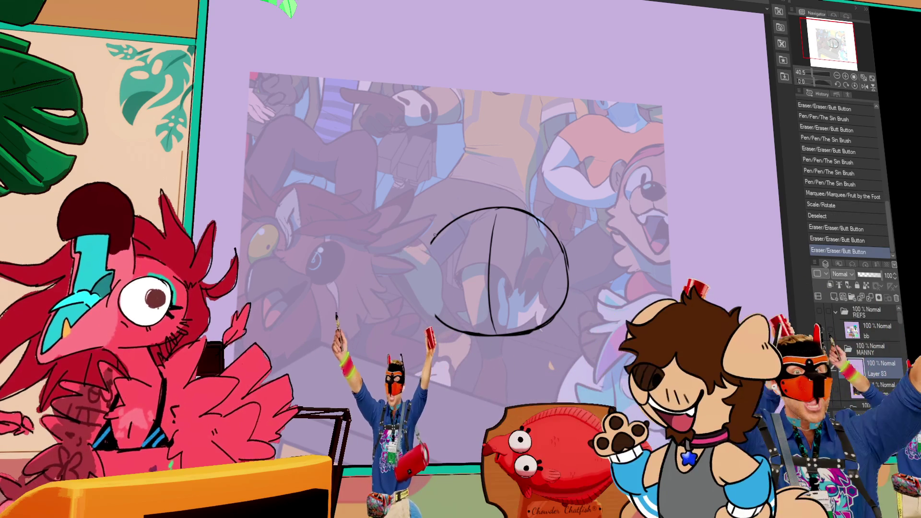
pyautogui.moveTo(438, 235); pyautogui.dragTo(435, 319)
pyautogui.moveTo(435, 271); pyautogui.dragTo(430, 307)
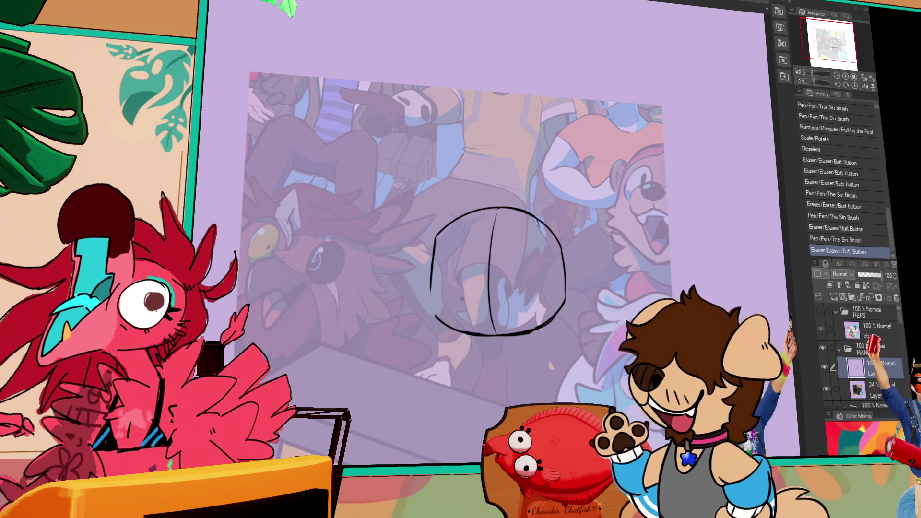
pyautogui.moveTo(429, 288)
pyautogui.mouseDown()
pyautogui.moveTo(456, 331)
pyautogui.moveTo(444, 326)
pyautogui.mouseUp()
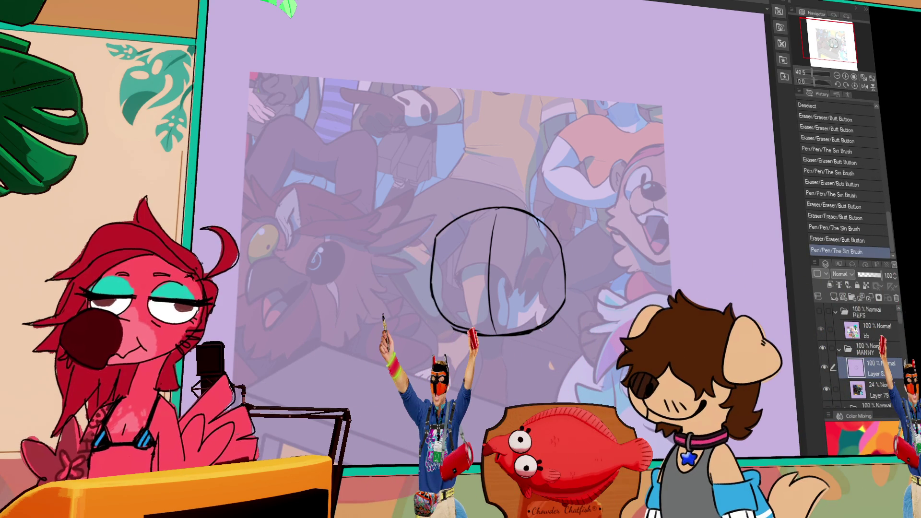
pyautogui.moveTo(523, 334)
pyautogui.mouseDown()
pyautogui.moveTo(562, 312)
pyautogui.moveTo(568, 295)
pyautogui.moveTo(542, 322)
pyautogui.mouseUp()
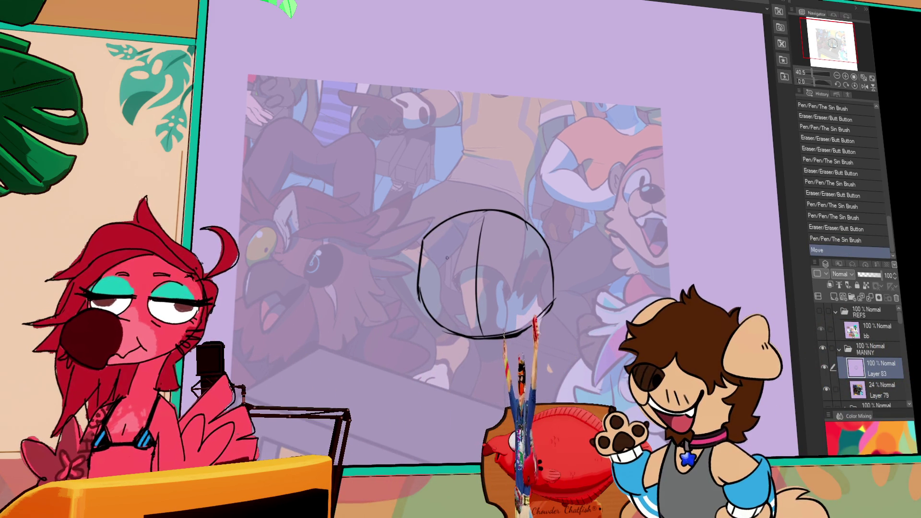
# Step: Sketch an upper-left arc and the central vertical face line, checking the references
pyautogui.moveTo(482, 230)
pyautogui.mouseDown()
pyautogui.moveTo(444, 242)
pyautogui.moveTo(444, 252)
pyautogui.moveTo(461, 255)
pyautogui.mouseUp()
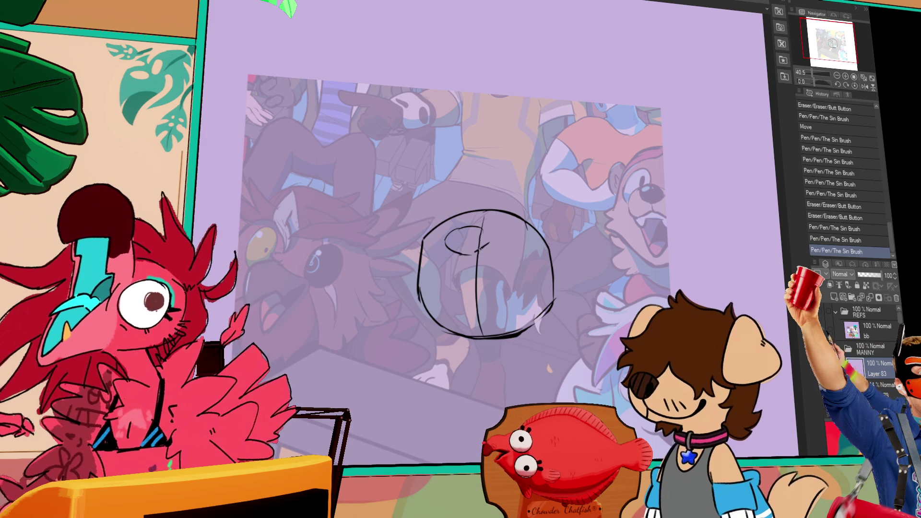
pyautogui.moveTo(478, 225); pyautogui.dragTo(476, 288)
pyautogui.moveTo(477, 283); pyautogui.dragTo(475, 335)
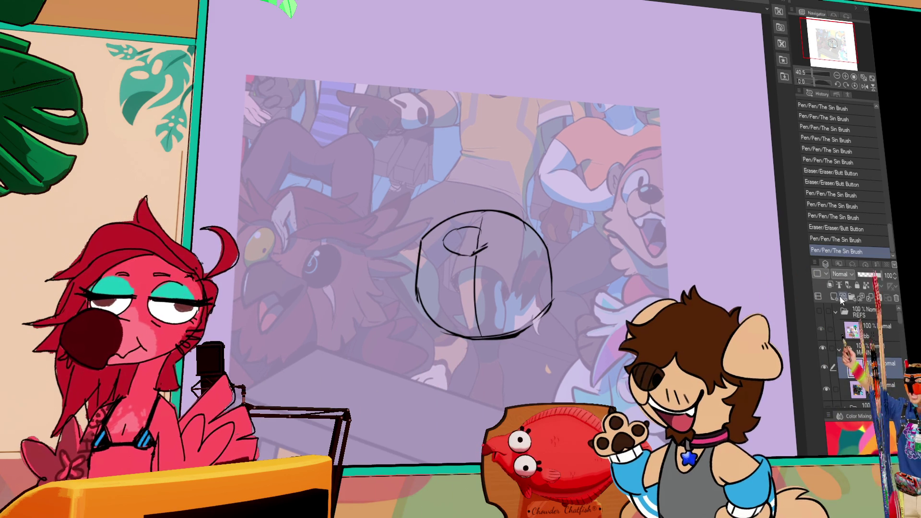
pyautogui.click(822, 315)
pyautogui.click(819, 311)
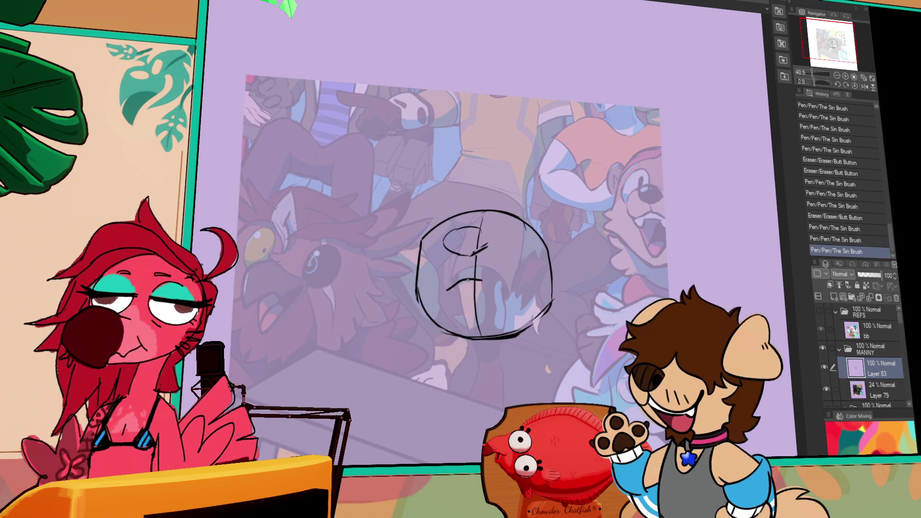
pyautogui.moveTo(476, 269)
pyautogui.mouseDown()
pyautogui.moveTo(478, 287)
pyautogui.moveTo(502, 278)
pyautogui.moveTo(461, 283)
pyautogui.moveTo(506, 278)
pyautogui.mouseUp()
pyautogui.hotkey('ctrl', 'y')
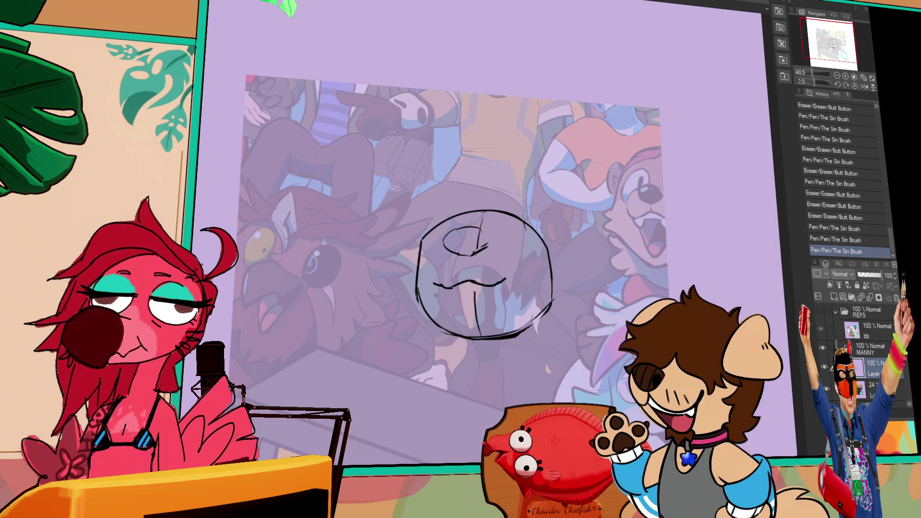
pyautogui.hotkey('ctrl', 'y')
pyautogui.hotkey('ctrl', 'y')
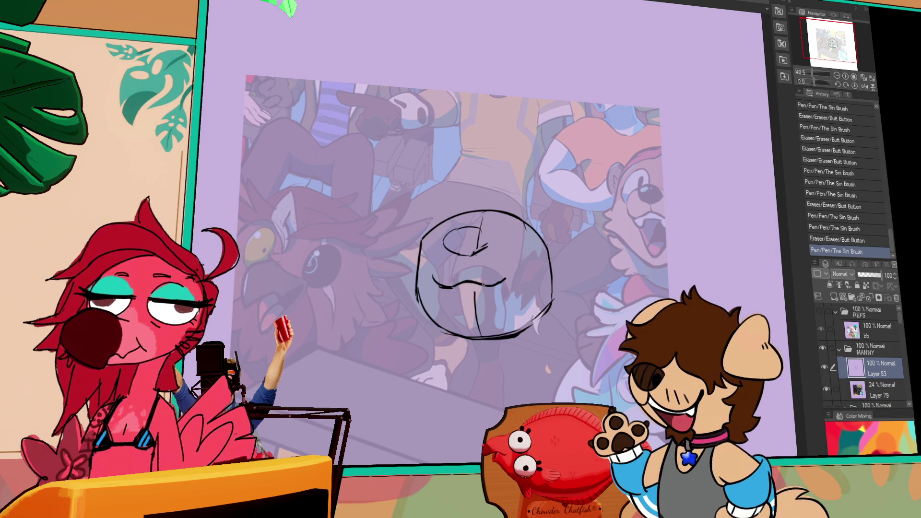
# Step: Touch up the face centre lines and close the muzzle ellipse on its right side
pyautogui.click(492, 263)
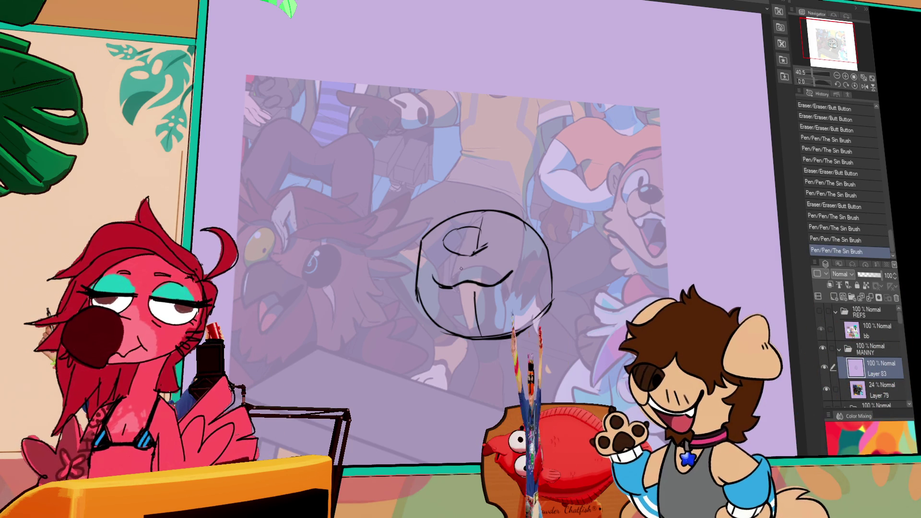
pyautogui.click(460, 241)
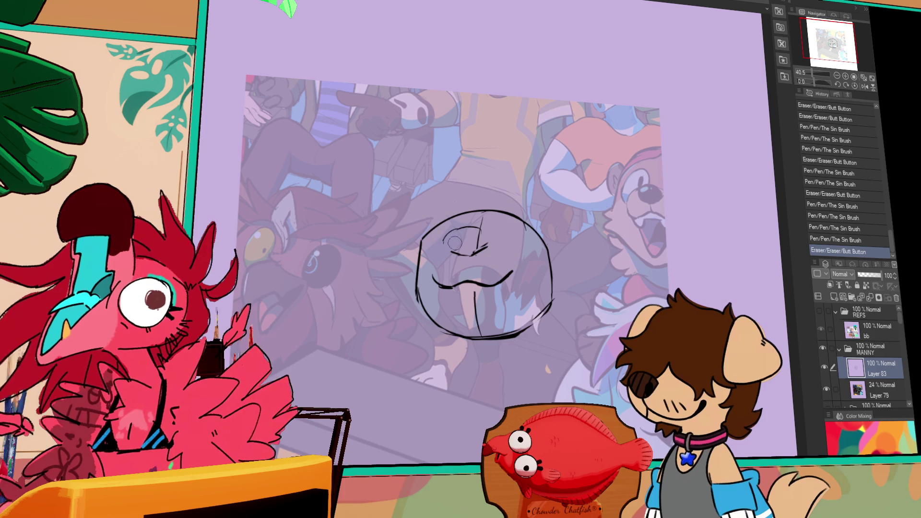
pyautogui.moveTo(459, 235); pyautogui.dragTo(455, 253)
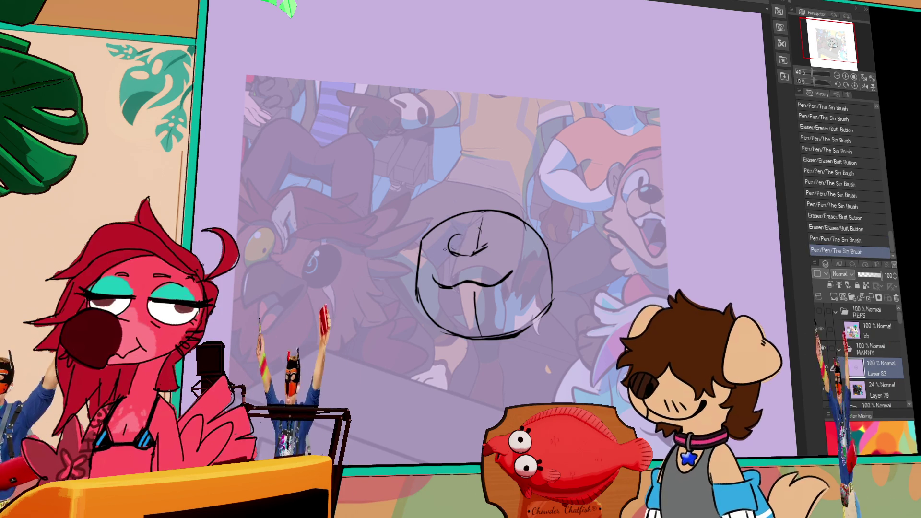
pyautogui.click(461, 247)
pyautogui.click(478, 252)
pyautogui.click(480, 253)
pyautogui.moveTo(483, 231); pyautogui.dragTo(492, 244)
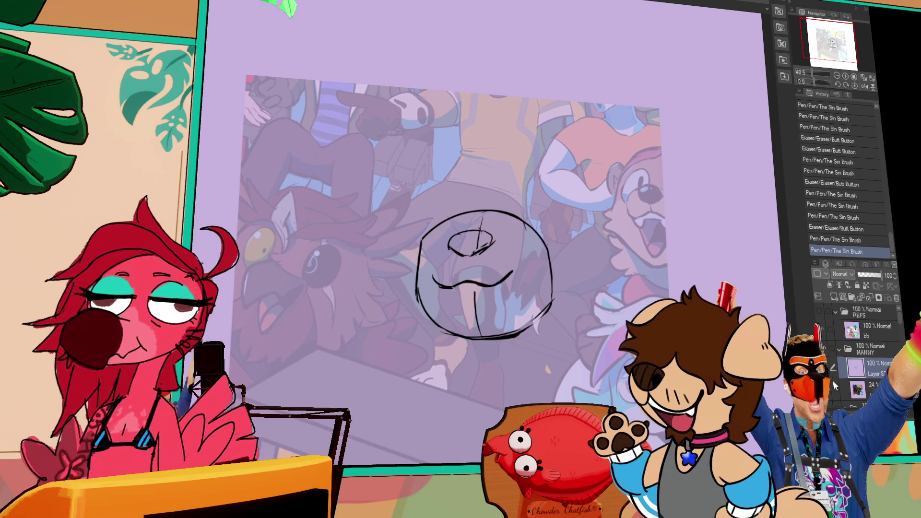
# Step: Glance at the REFS images, then draw a floppy ear at the head's upper left
pyautogui.scroll(-2, 899, 327)
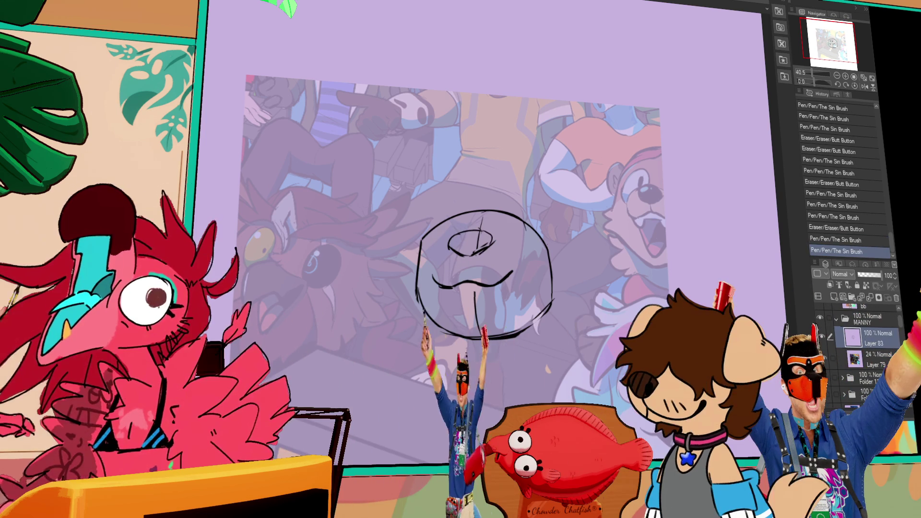
pyautogui.scroll(2, 902, 336)
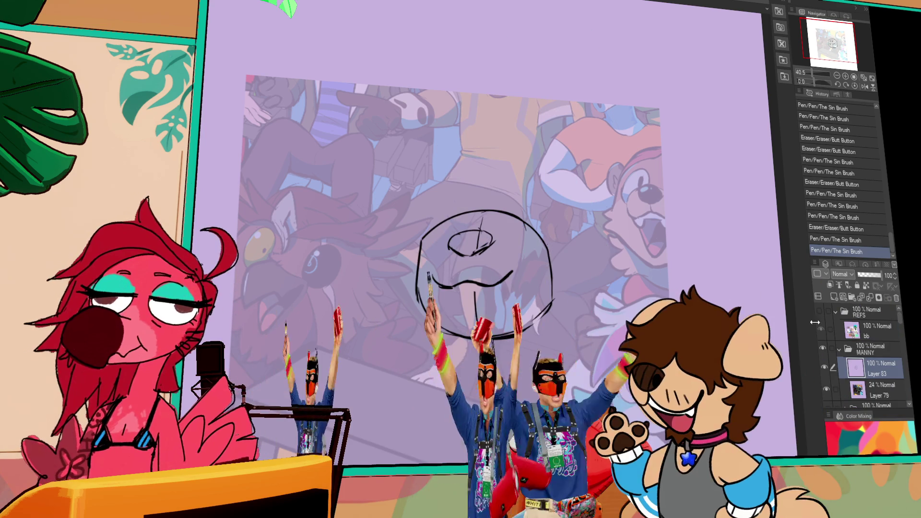
pyautogui.click(820, 311)
pyautogui.click(820, 311)
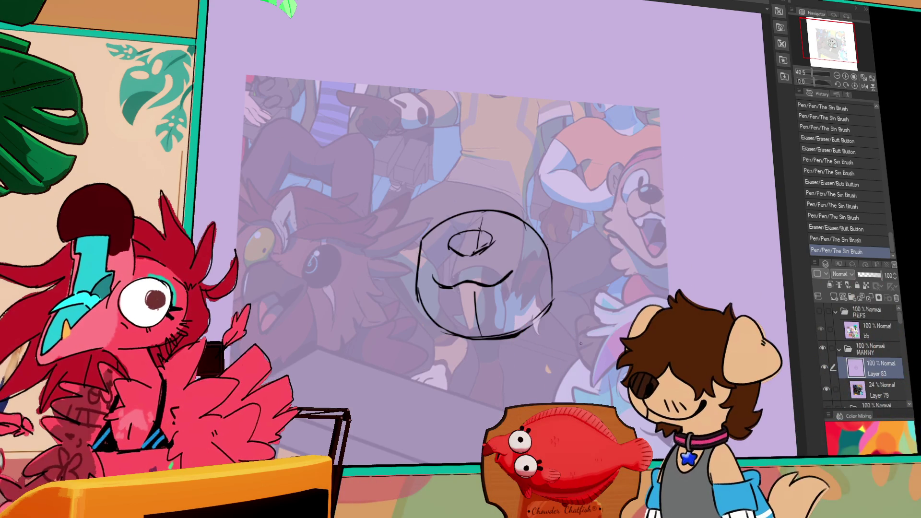
pyautogui.moveTo(393, 259)
pyautogui.mouseDown()
pyautogui.moveTo(463, 204)
pyautogui.moveTo(504, 250)
pyautogui.moveTo(484, 249)
pyautogui.mouseUp()
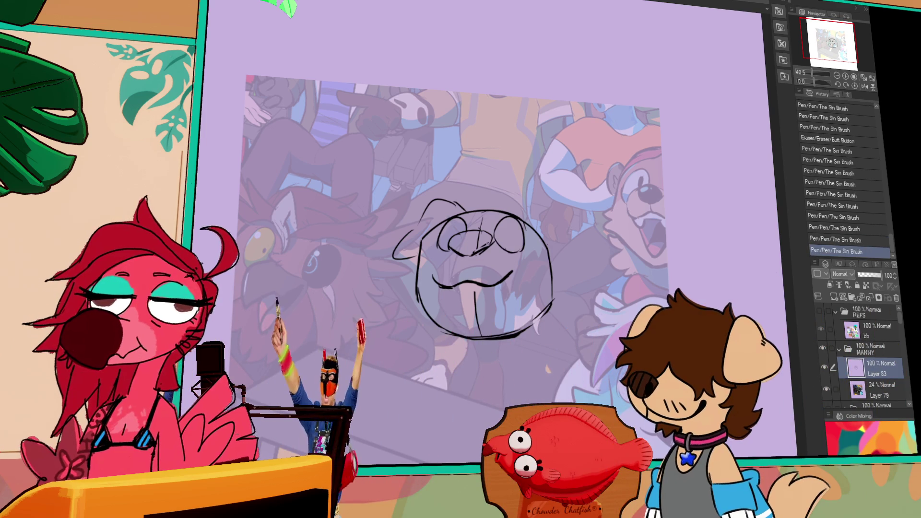
# Step: Lasso and move the muzzle lines into place, deselect, and erase stray strokes near the nose
pyautogui.moveTo(451, 238)
pyautogui.mouseDown()
pyautogui.moveTo(473, 297)
pyautogui.moveTo(446, 247)
pyautogui.mouseUp()
pyautogui.moveTo(497, 293); pyautogui.dragTo(499, 298)
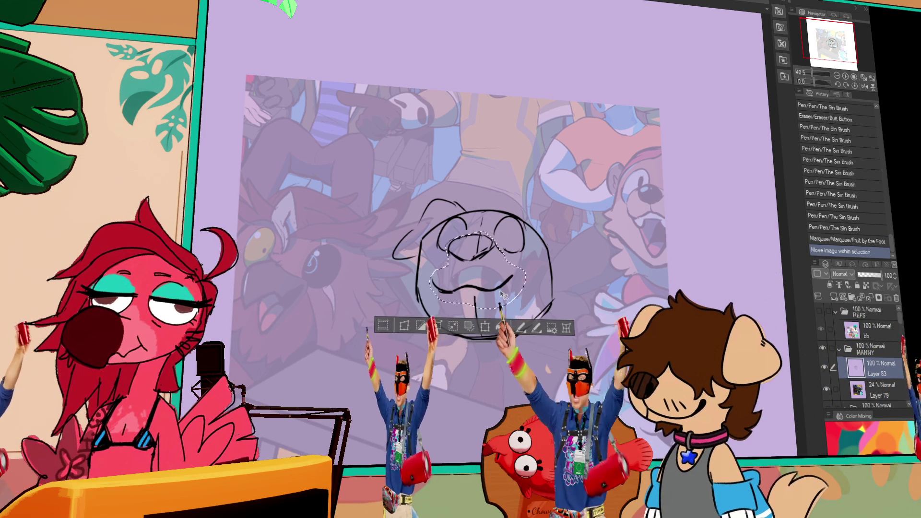
pyautogui.hotkey('ctrl', 'd')
pyautogui.moveTo(479, 237)
pyautogui.mouseDown()
pyautogui.moveTo(492, 254)
pyautogui.moveTo(473, 250)
pyautogui.mouseUp()
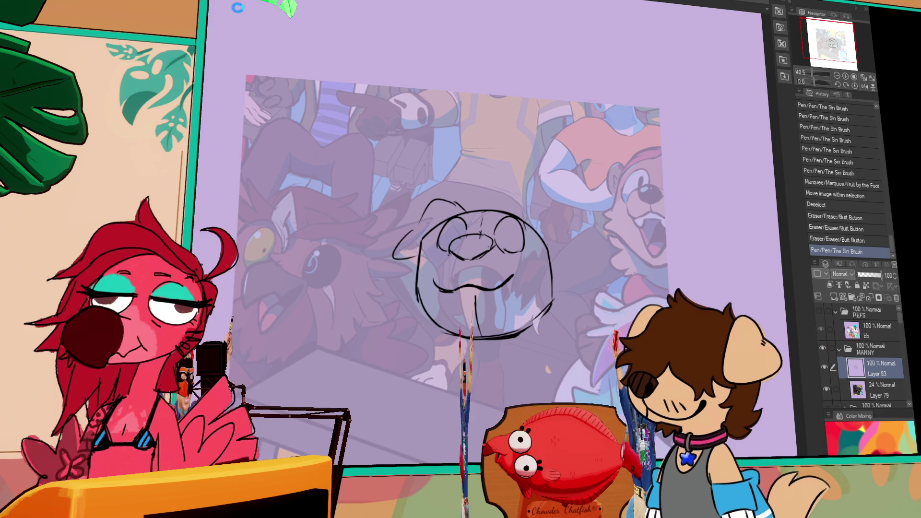
pyautogui.hotkey('ctrl', 'Tab')
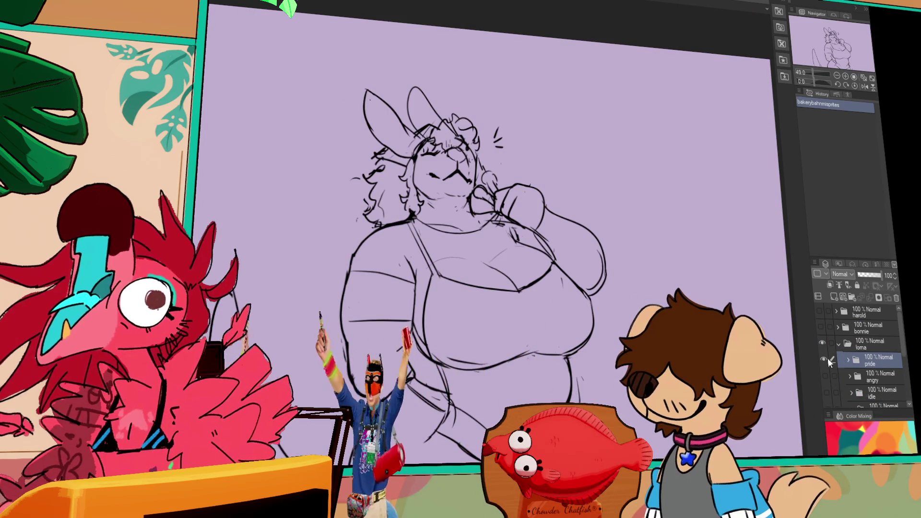
# Step: In bakerybahnmisprites, hide the pride sketch, preview the curious pose, and show the idle pose
pyautogui.click(848, 361)
pyautogui.click(848, 360)
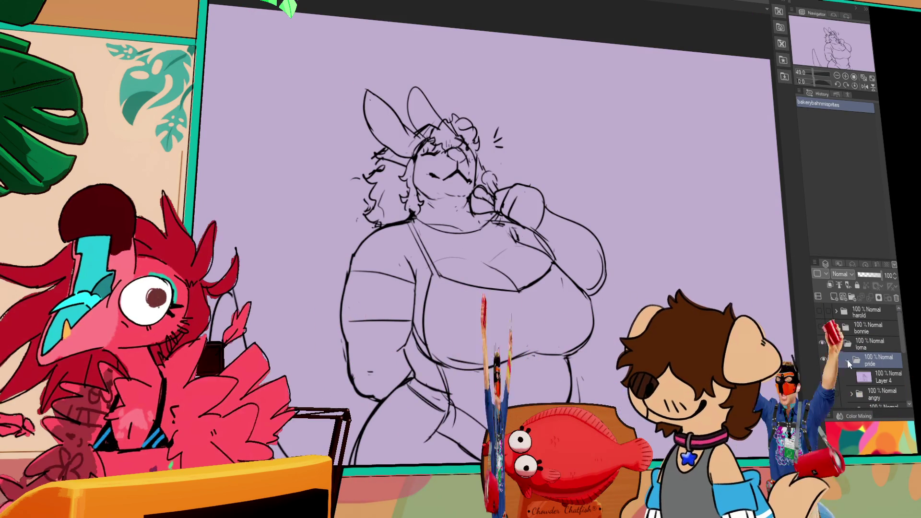
pyautogui.click(821, 359)
pyautogui.scroll(-1, 825, 379)
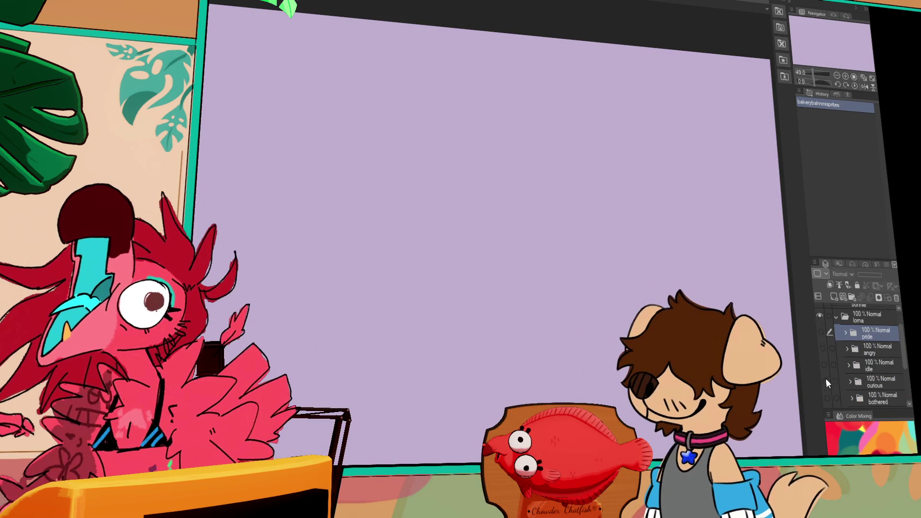
pyautogui.click(826, 379)
pyautogui.click(827, 381)
pyautogui.click(825, 364)
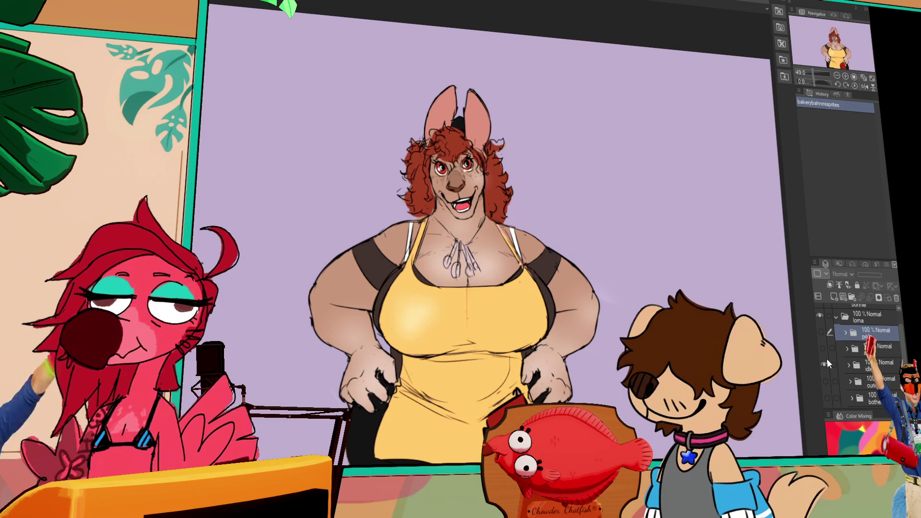
pyautogui.moveTo(616, 254); pyautogui.dragTo(616, 290)
pyautogui.scroll(3, 616, 290)
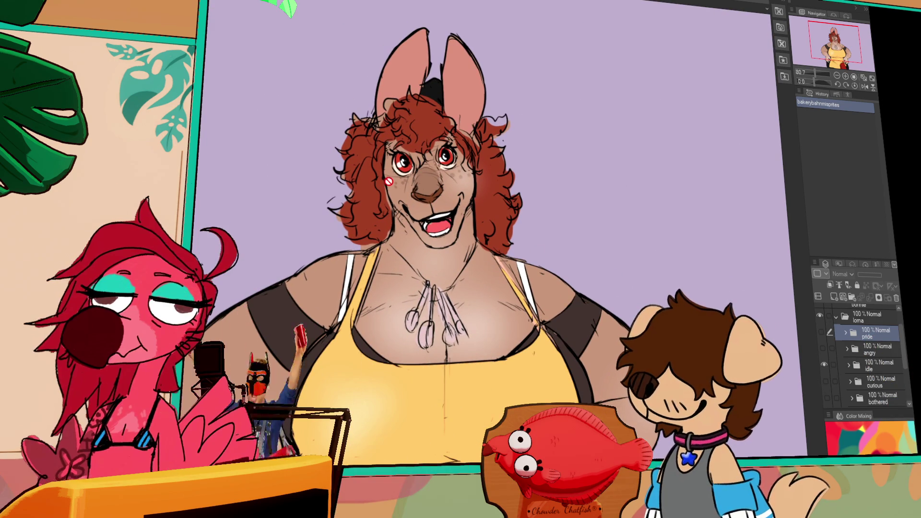
pyautogui.scroll(-2, 333, 124)
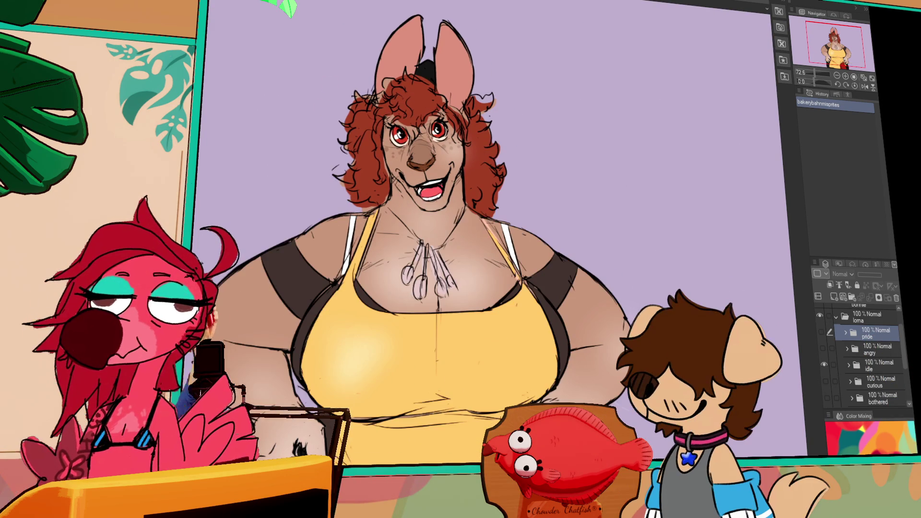
pyautogui.hotkey('ctrl', 'Tab')
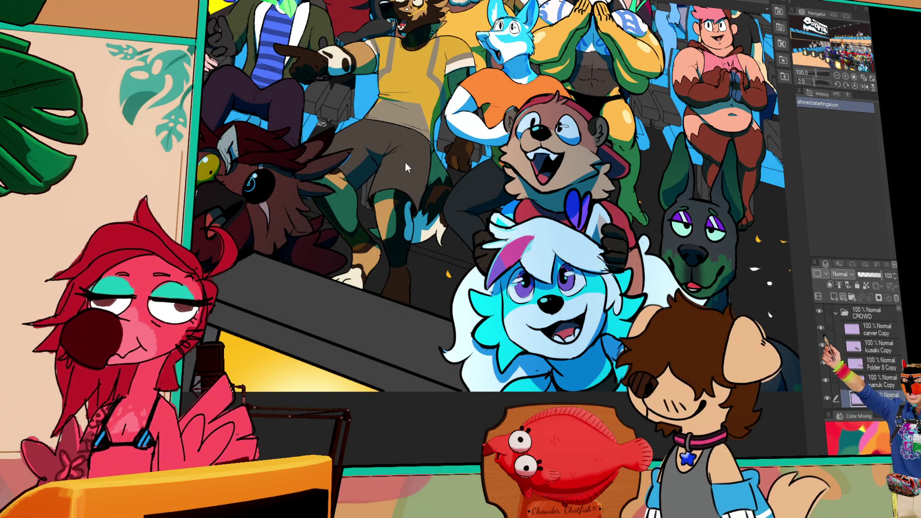
# Step: Back in bakerybahnmisprites, hide the idle layer and turn on the harold layer
pyautogui.hotkey('ctrl', 'Tab')
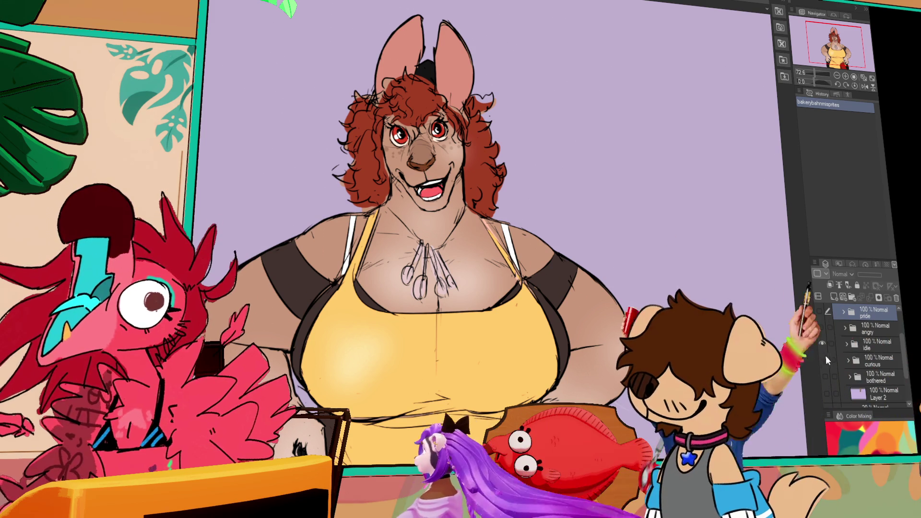
pyautogui.click(822, 344)
pyautogui.scroll(2, 820, 331)
pyautogui.click(820, 311)
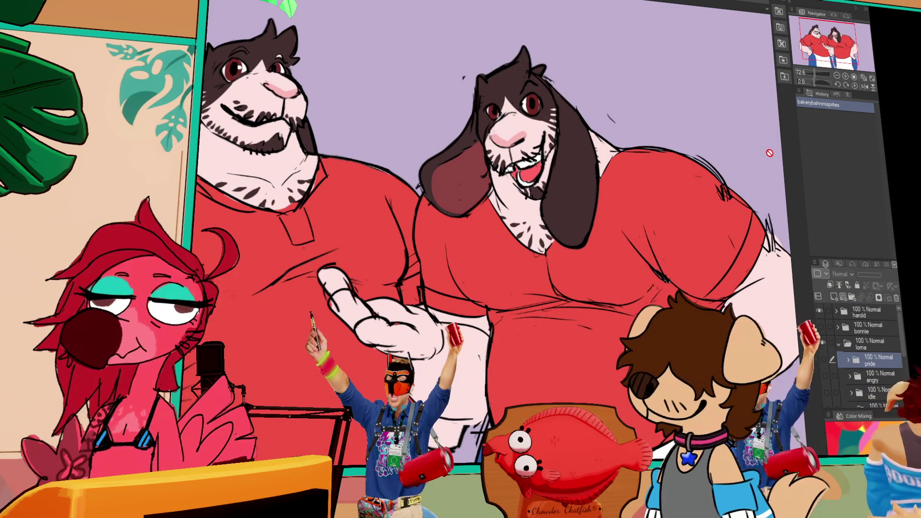
pyautogui.hscroll(-3, 764, 158)
pyautogui.scroll(1, 764, 157)
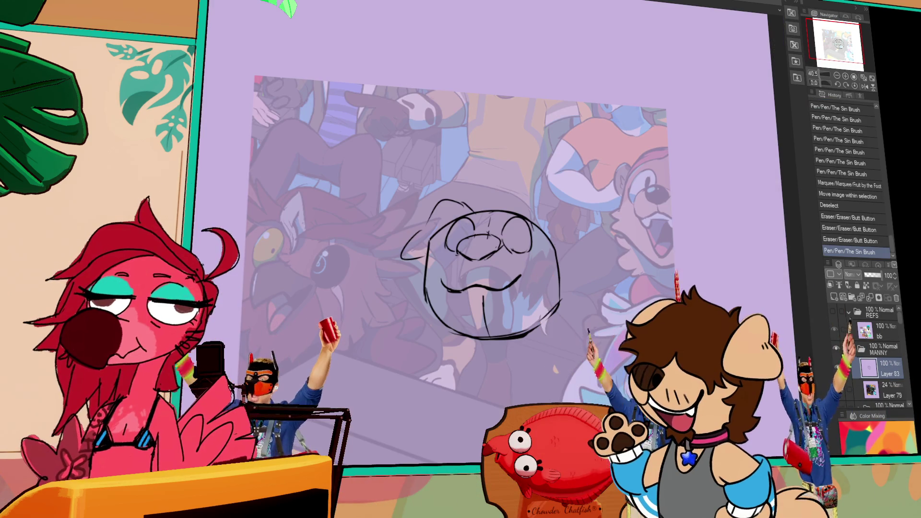
# Step: Fix the dog's mouth lines and dot a pupil in its right eye
pyautogui.moveTo(451, 288)
pyautogui.mouseDown()
pyautogui.moveTo(462, 292)
pyautogui.moveTo(444, 279)
pyautogui.mouseUp()
pyautogui.moveTo(521, 257); pyautogui.dragTo(523, 260)
pyautogui.moveTo(469, 273); pyautogui.dragTo(471, 274)
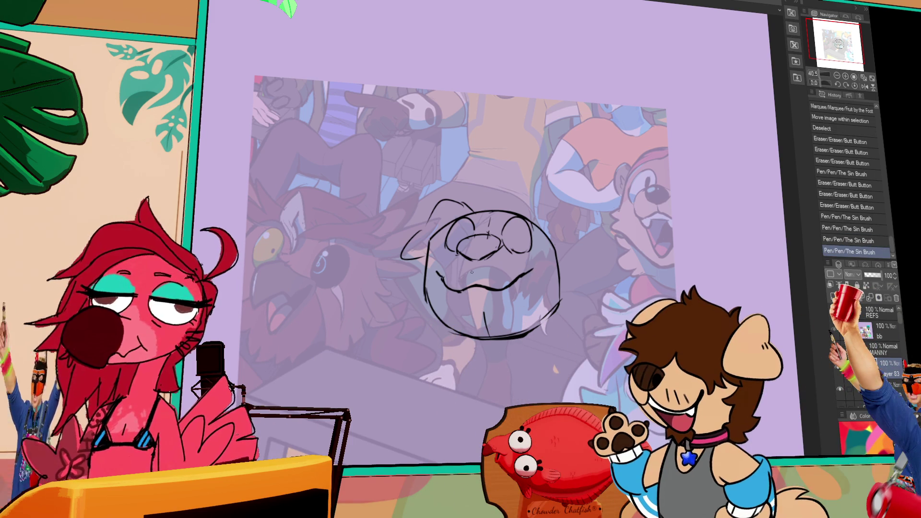
pyautogui.click(507, 231)
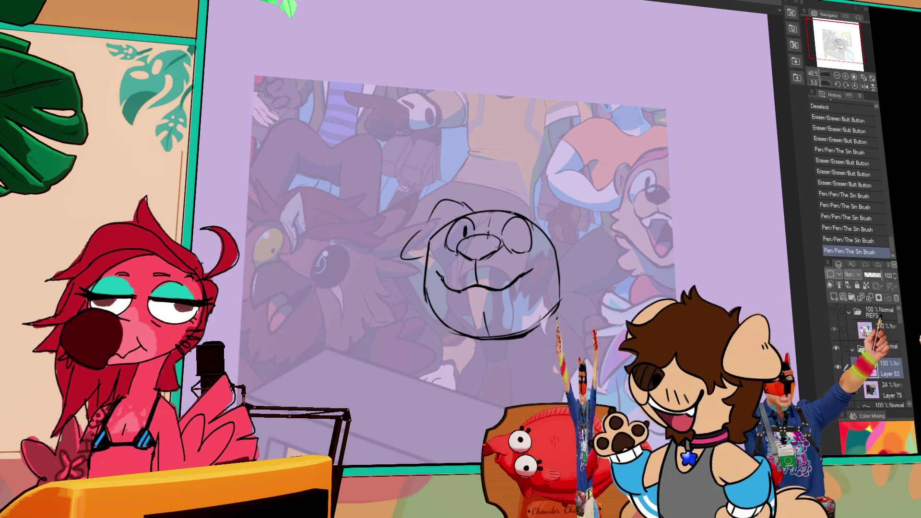
pyautogui.moveTo(508, 230)
pyautogui.mouseDown()
pyautogui.moveTo(530, 198)
pyautogui.moveTo(579, 247)
pyautogui.moveTo(555, 257)
pyautogui.moveTo(598, 240)
pyautogui.mouseUp()
# Step: Extend the left ear outline, retouch the head's left side, and clean marks by the right ear
pyautogui.moveTo(430, 242)
pyautogui.mouseDown()
pyautogui.moveTo(416, 254)
pyautogui.moveTo(442, 244)
pyautogui.mouseUp()
pyautogui.moveTo(441, 287); pyautogui.dragTo(438, 319)
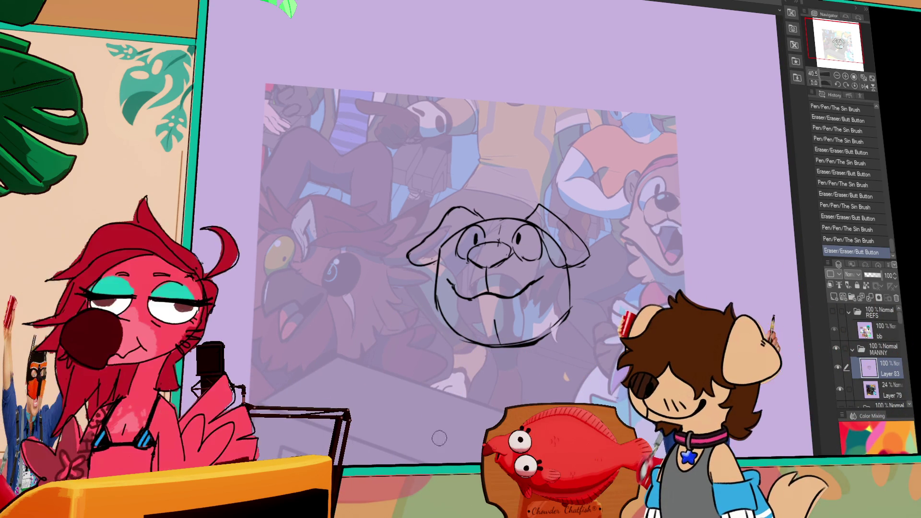
pyautogui.moveTo(543, 219); pyautogui.dragTo(551, 257)
pyautogui.moveTo(547, 252); pyautogui.dragTo(572, 263)
pyautogui.hotkey('ctrl', 'z')
# Step: Draw the dog's chin line and the right side of its neck
pyautogui.scroll(2, 473, 250)
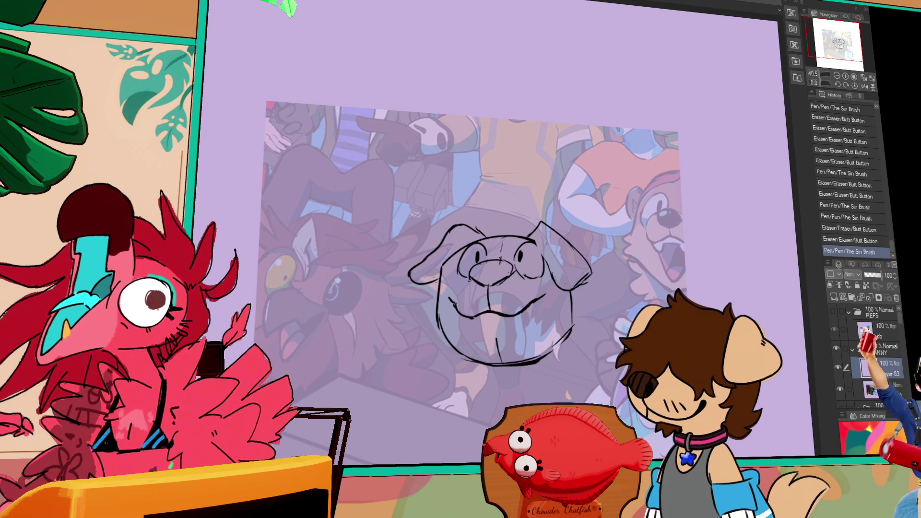
pyautogui.click(339, 5)
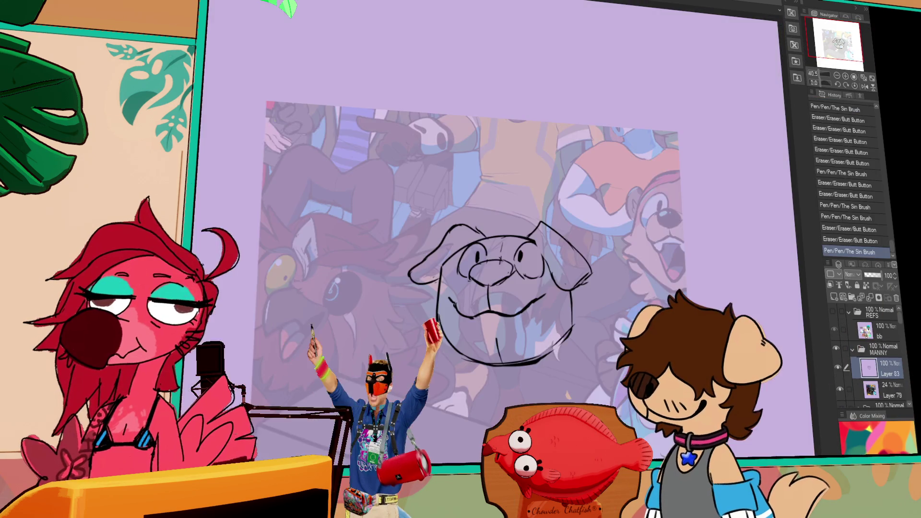
pyautogui.hotkey('ctrl', 'Tab')
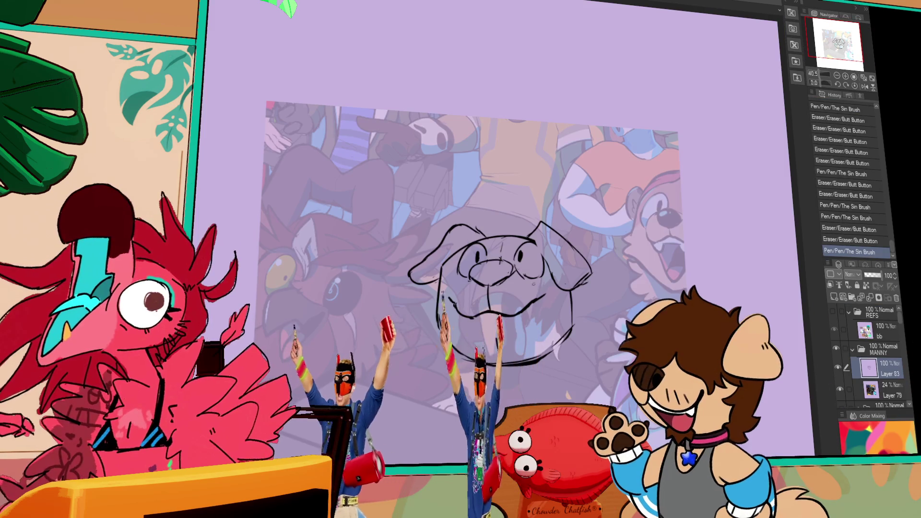
pyautogui.moveTo(474, 384); pyautogui.dragTo(462, 358)
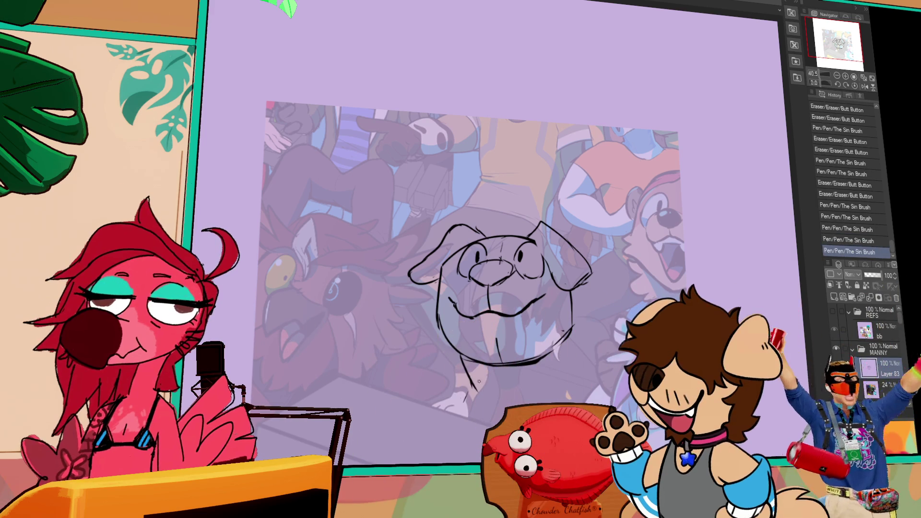
pyautogui.hotkey('ctrl', 'z')
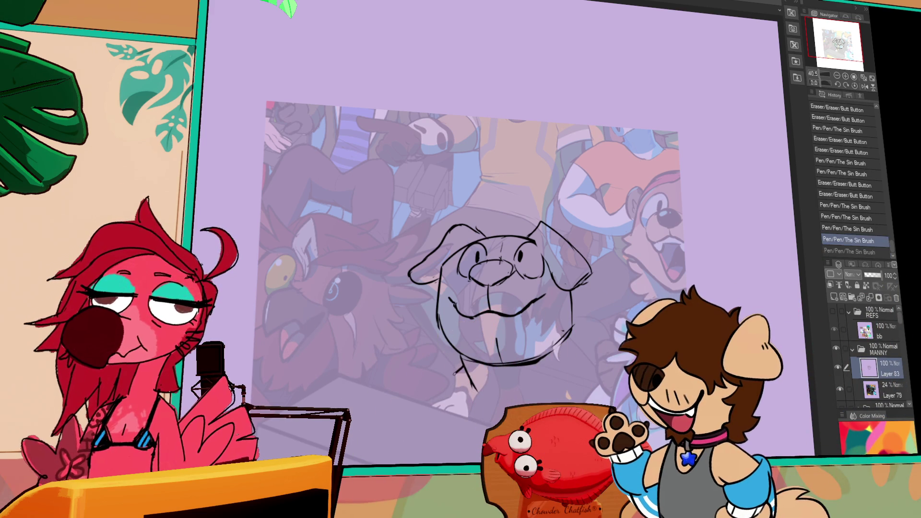
pyautogui.moveTo(572, 336); pyautogui.dragTo(578, 373)
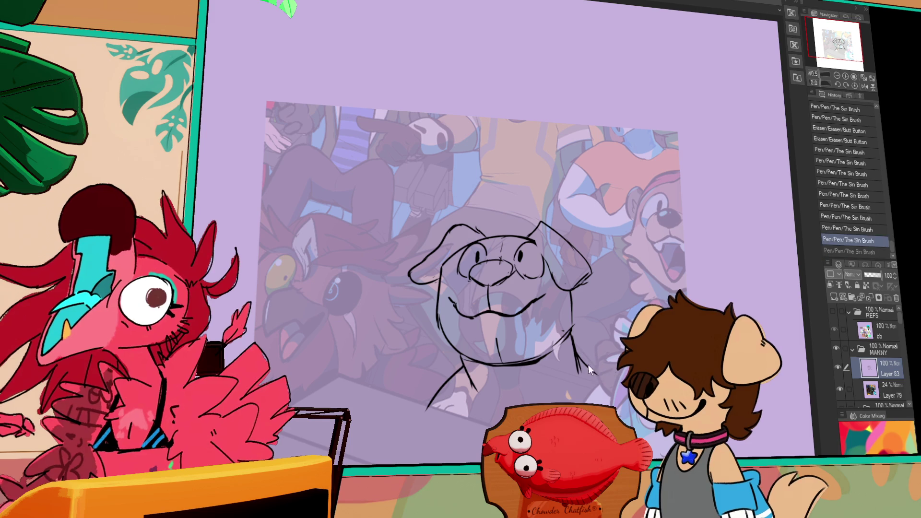
# Step: Draw the shoulder line and a tongue inside the dog's mouth
pyautogui.moveTo(371, 411); pyautogui.dragTo(439, 378)
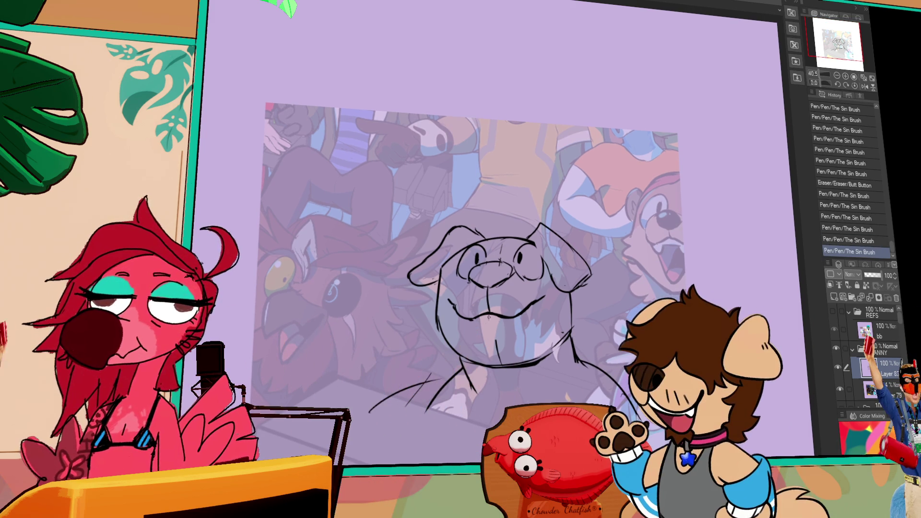
pyautogui.moveTo(504, 326)
pyautogui.mouseDown()
pyautogui.moveTo(530, 332)
pyautogui.moveTo(530, 342)
pyautogui.mouseUp()
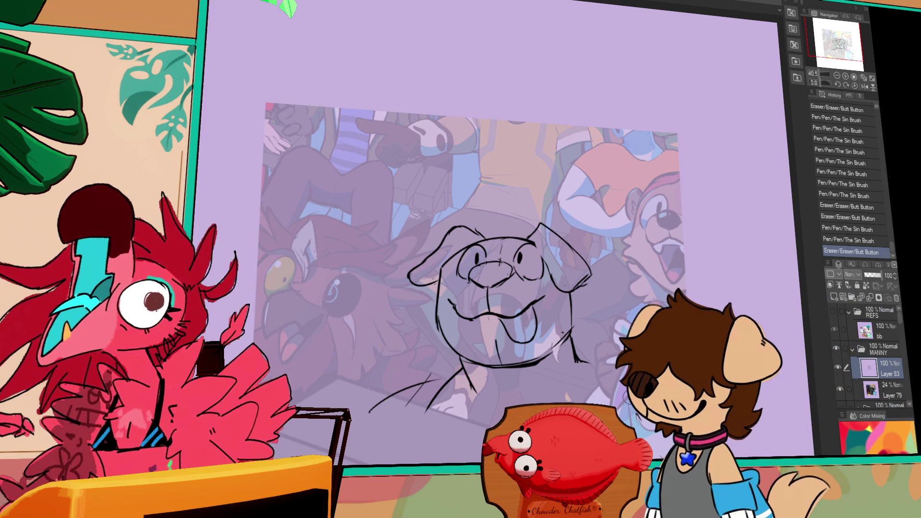
pyautogui.hotkey('ctrl', 'y')
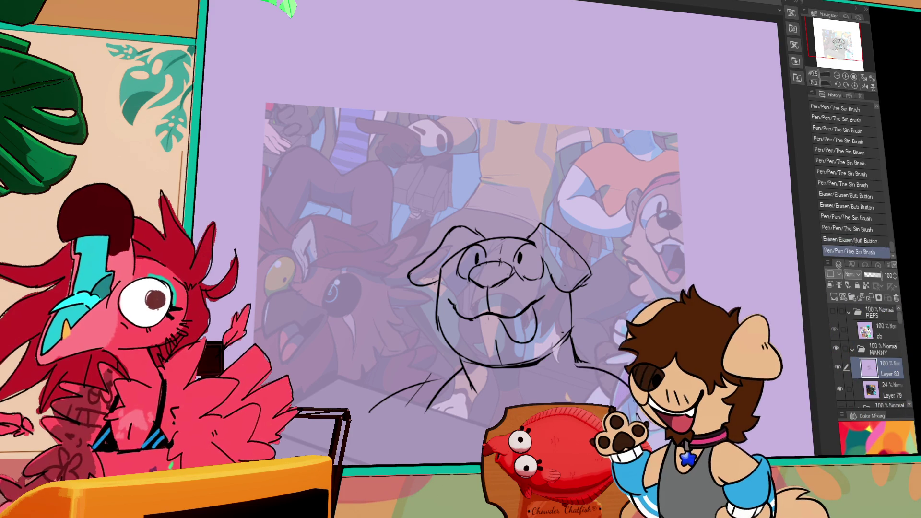
pyautogui.hotkey('ctrl', 'y')
# Step: Erase stray dashes and rework the strokes around the dog's chin
pyautogui.moveTo(422, 408); pyautogui.dragTo(426, 416)
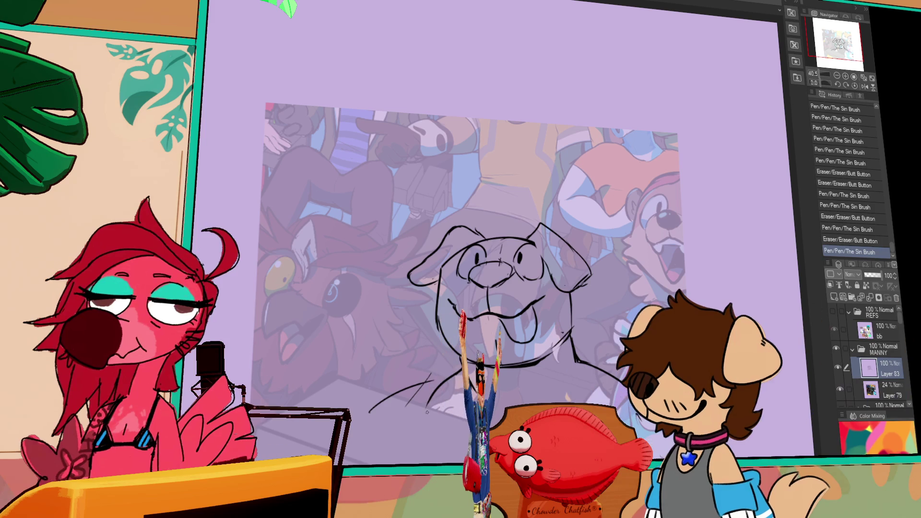
pyautogui.moveTo(370, 410); pyautogui.dragTo(372, 404)
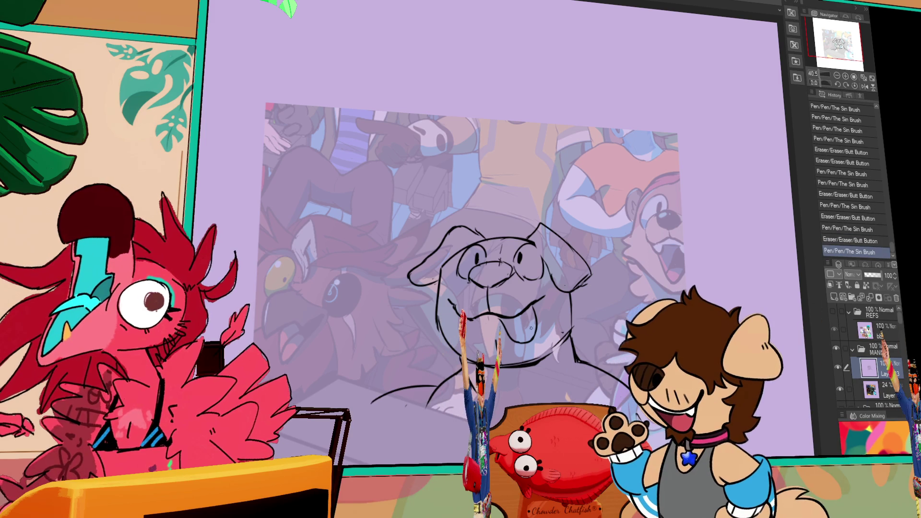
pyautogui.moveTo(429, 401); pyautogui.dragTo(457, 373)
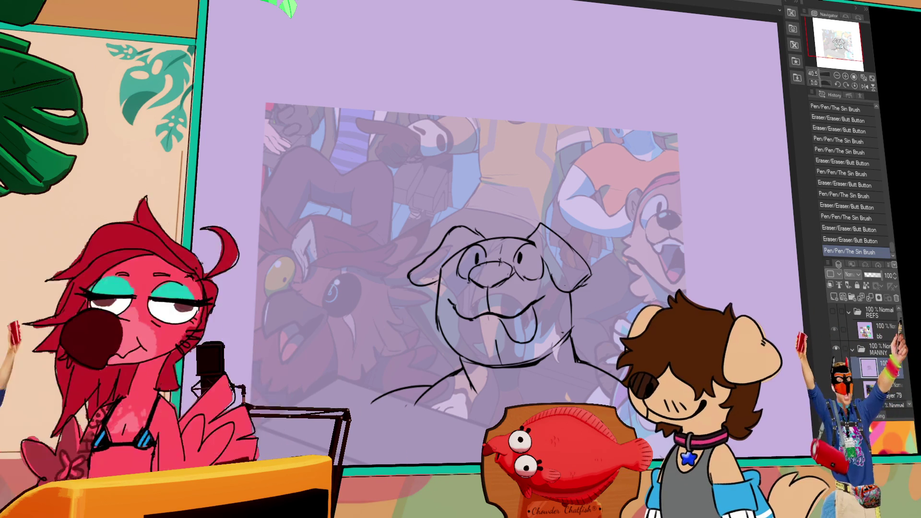
pyautogui.moveTo(502, 377)
pyautogui.mouseDown()
pyautogui.moveTo(494, 392)
pyautogui.moveTo(590, 382)
pyautogui.moveTo(564, 372)
pyautogui.moveTo(571, 364)
pyautogui.mouseUp()
pyautogui.hotkey('ctrl', 'z')
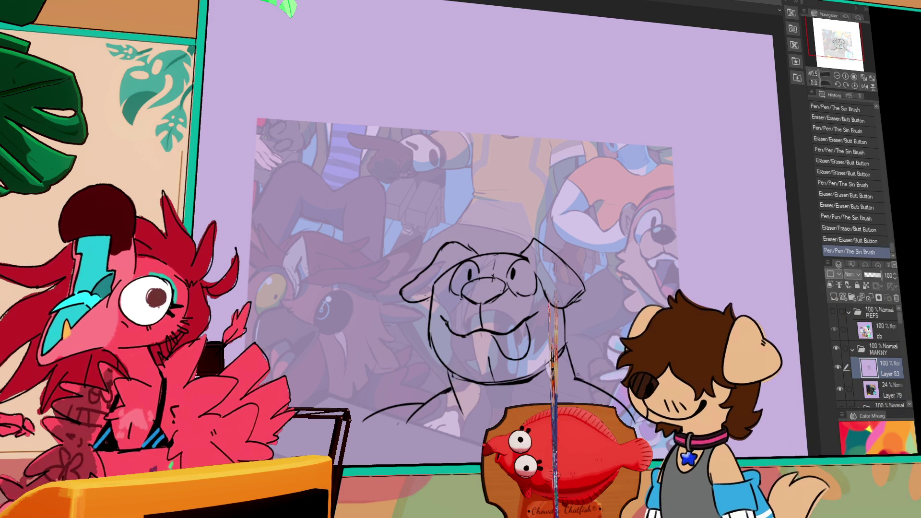
pyautogui.moveTo(538, 375)
pyautogui.mouseDown()
pyautogui.moveTo(516, 382)
pyautogui.moveTo(532, 377)
pyautogui.mouseUp()
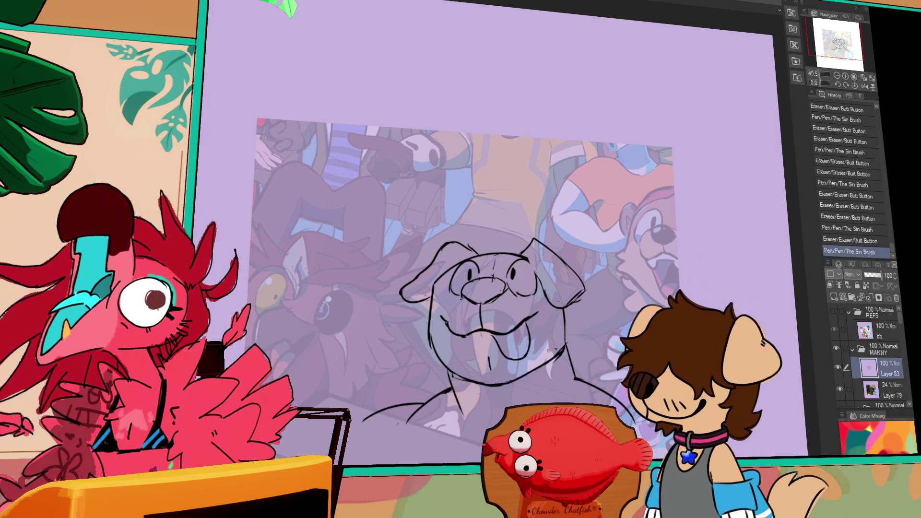
pyautogui.moveTo(499, 380); pyautogui.dragTo(501, 380)
pyautogui.hotkey('ctrl', 'z')
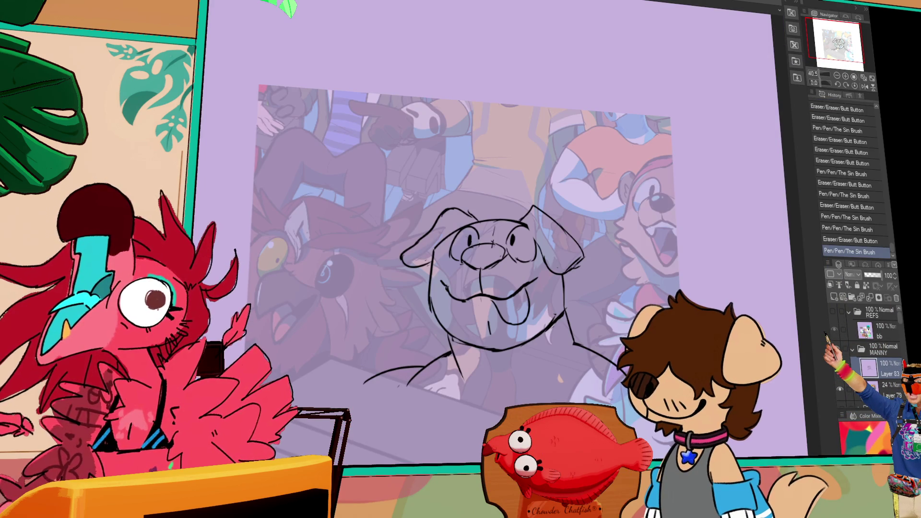
# Step: Prepare a freehand selection on the dog sketch near the muzzle
pyautogui.click(451, 240)
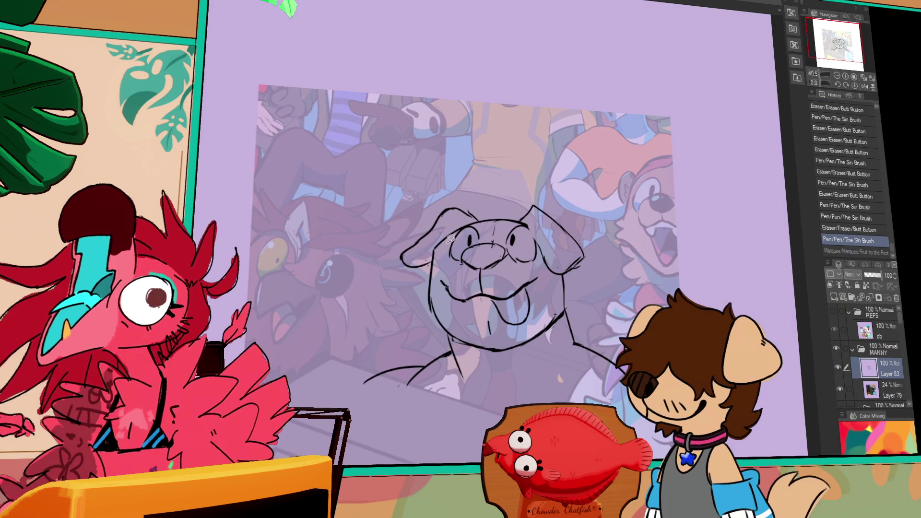
# Step: Lasso the dog's jaw and neck area, shift it slightly right, then deselect
pyautogui.moveTo(474, 217)
pyautogui.mouseDown()
pyautogui.moveTo(432, 192)
pyautogui.moveTo(346, 383)
pyautogui.moveTo(468, 385)
pyautogui.moveTo(496, 365)
pyautogui.moveTo(465, 320)
pyautogui.mouseUp()
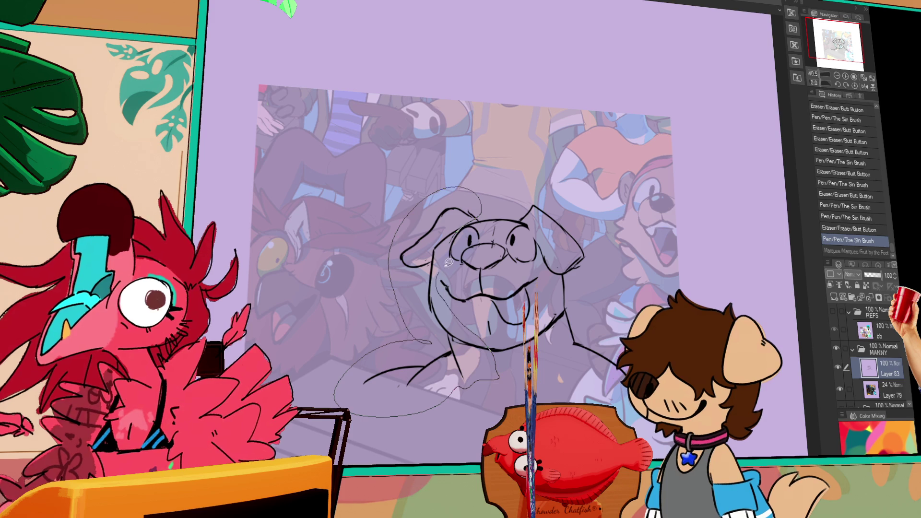
pyautogui.moveTo(445, 265); pyautogui.dragTo(472, 214)
pyautogui.moveTo(492, 376); pyautogui.dragTo(497, 374)
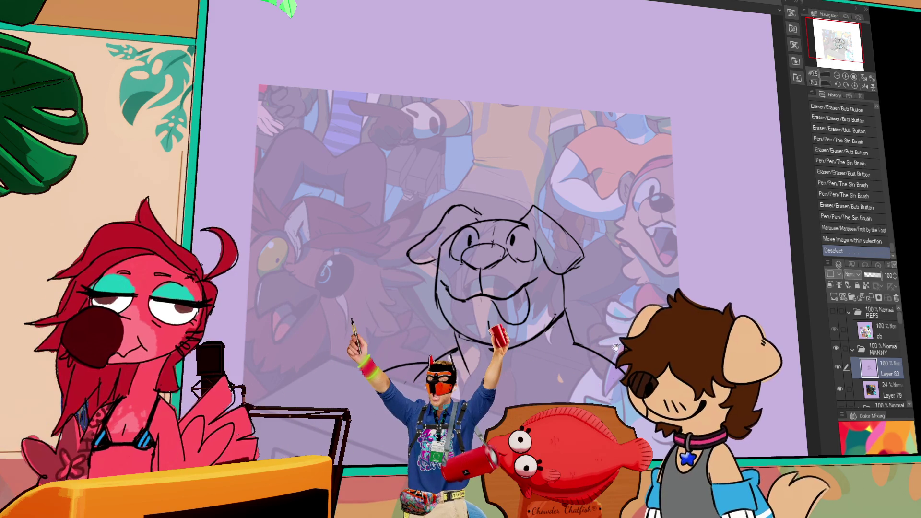
pyautogui.hotkey('ctrl', 'd')
pyautogui.moveTo(593, 382); pyautogui.dragTo(594, 354)
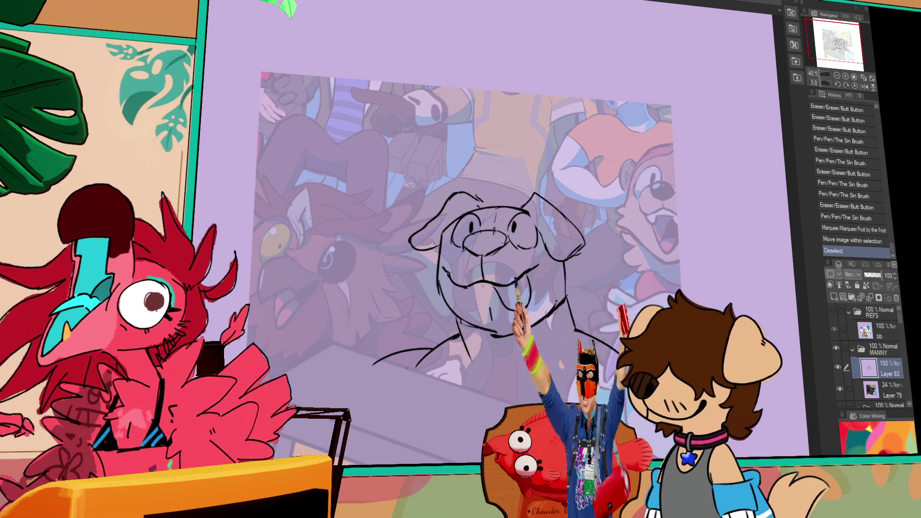
# Step: Erase and redraw the dog's chin line and touch up the neck strokes
pyautogui.moveTo(461, 331)
pyautogui.mouseDown()
pyautogui.moveTo(503, 336)
pyautogui.moveTo(582, 306)
pyautogui.mouseUp()
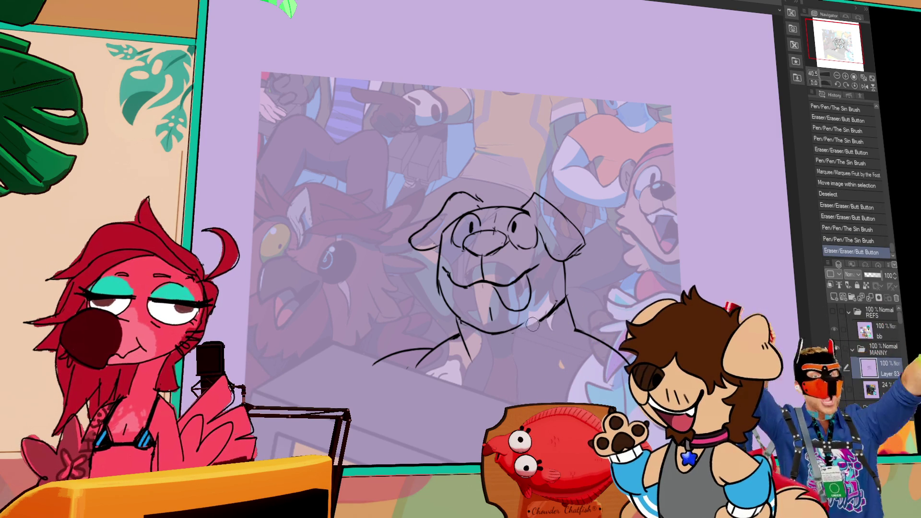
pyautogui.moveTo(453, 321)
pyautogui.mouseDown()
pyautogui.moveTo(468, 317)
pyautogui.moveTo(460, 297)
pyautogui.mouseUp()
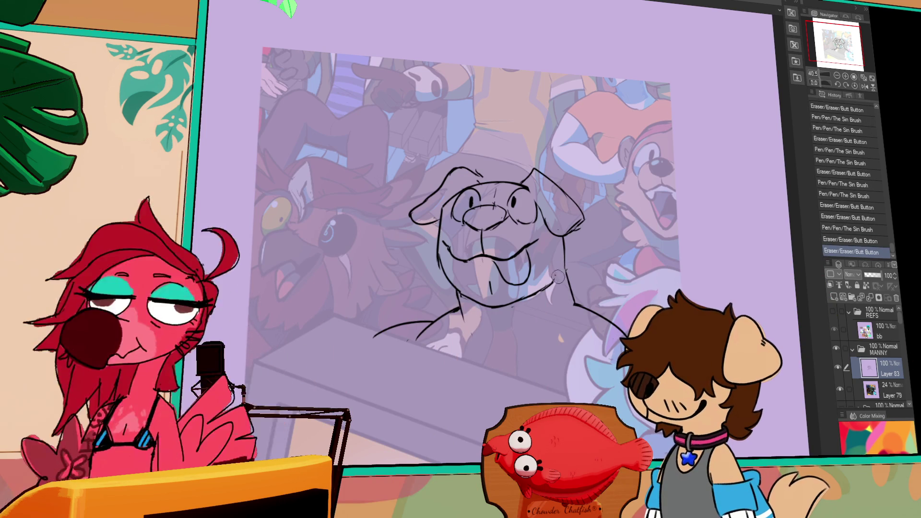
pyautogui.moveTo(607, 337); pyautogui.dragTo(607, 345)
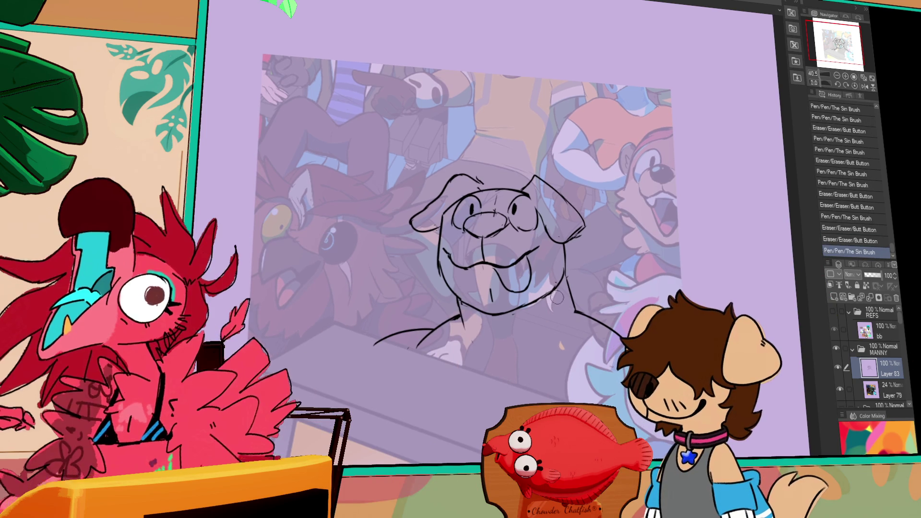
pyautogui.moveTo(540, 305); pyautogui.dragTo(535, 293)
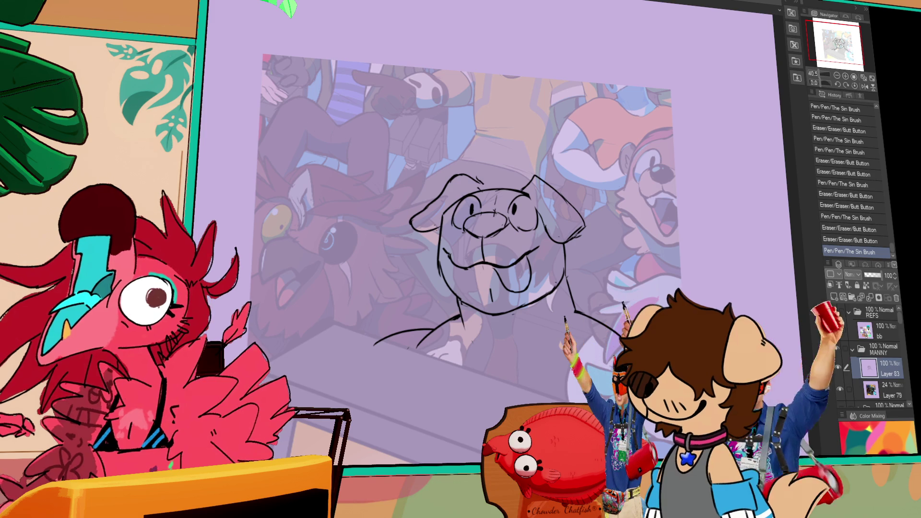
pyautogui.moveTo(484, 350); pyautogui.dragTo(454, 295)
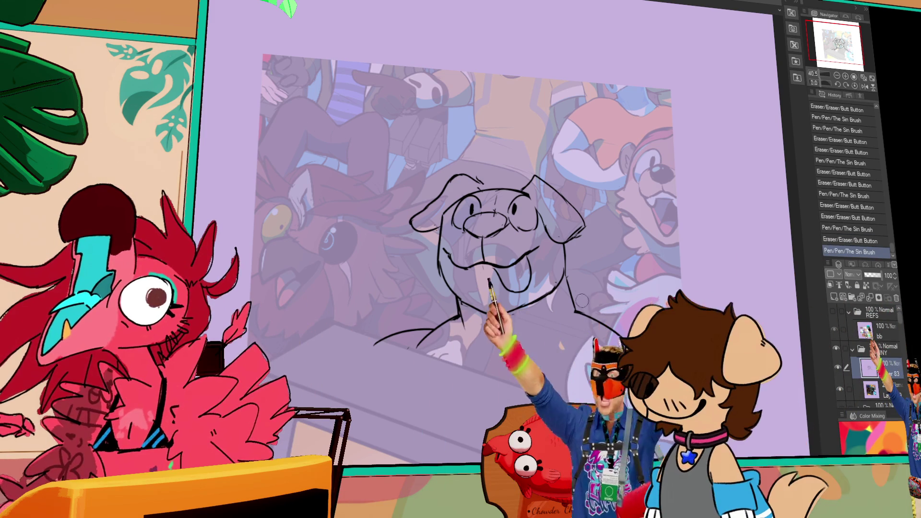
# Step: Erase stray marks around the mouth and add faint shoulder lines at the lower right
pyautogui.moveTo(569, 280); pyautogui.dragTo(574, 292)
pyautogui.moveTo(576, 297); pyautogui.dragTo(581, 310)
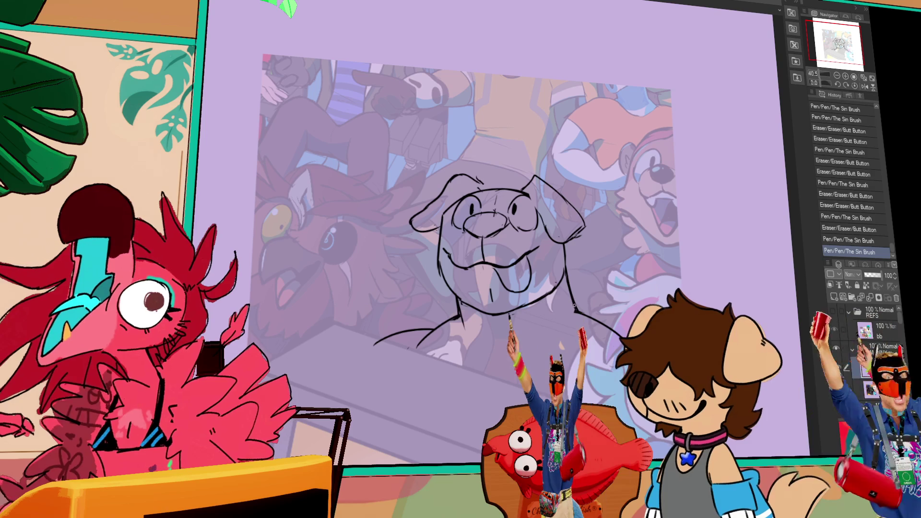
pyautogui.moveTo(591, 342); pyautogui.dragTo(576, 338)
pyautogui.moveTo(509, 336); pyautogui.dragTo(492, 334)
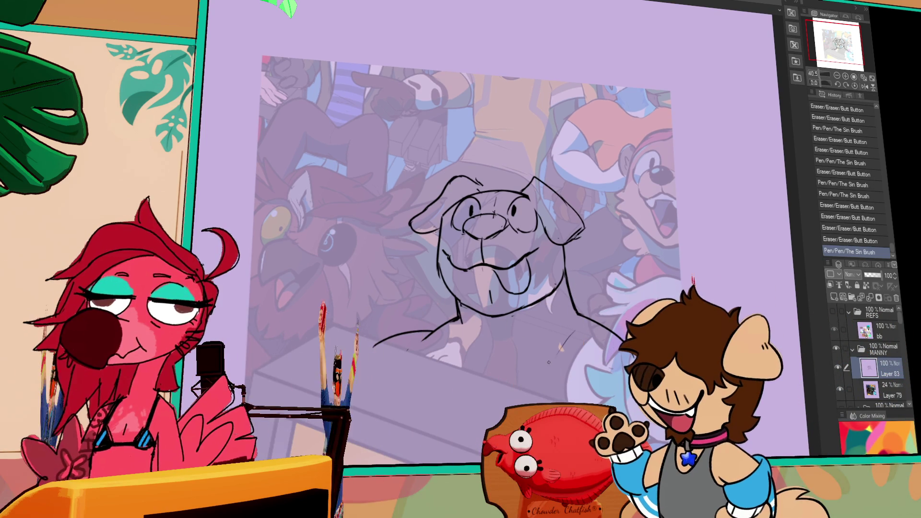
pyautogui.moveTo(532, 380); pyautogui.dragTo(542, 370)
pyautogui.moveTo(549, 355); pyautogui.dragTo(561, 343)
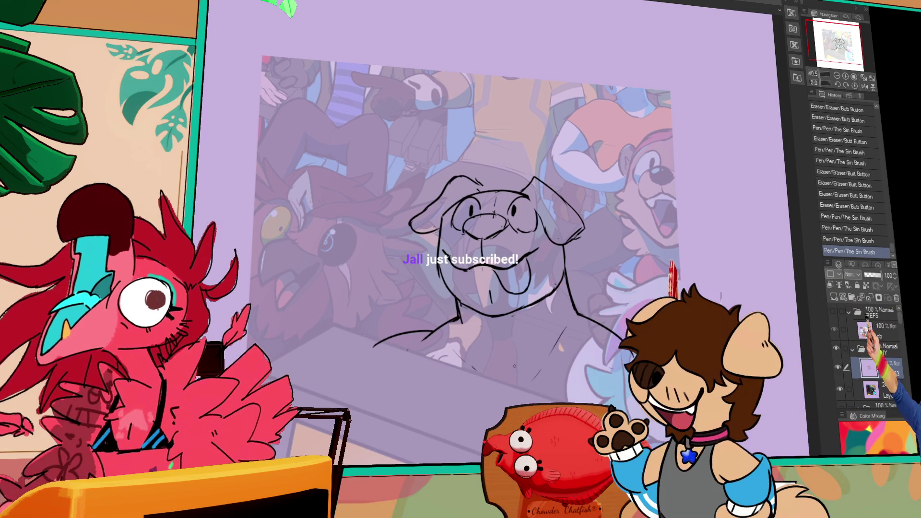
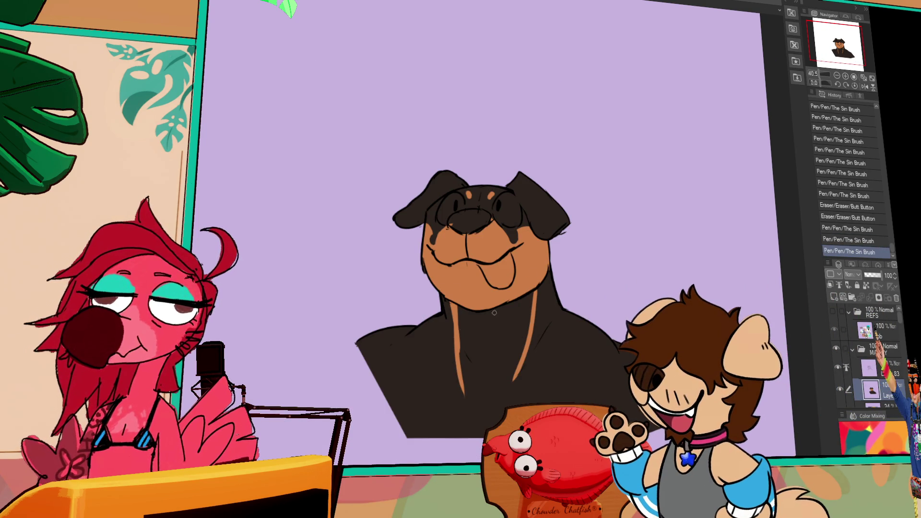
# Step: Redraw a longer tan marking line across the chest, add short fur strokes, and fill the chest tan brown
pyautogui.hotkey('ctrl', 'z')
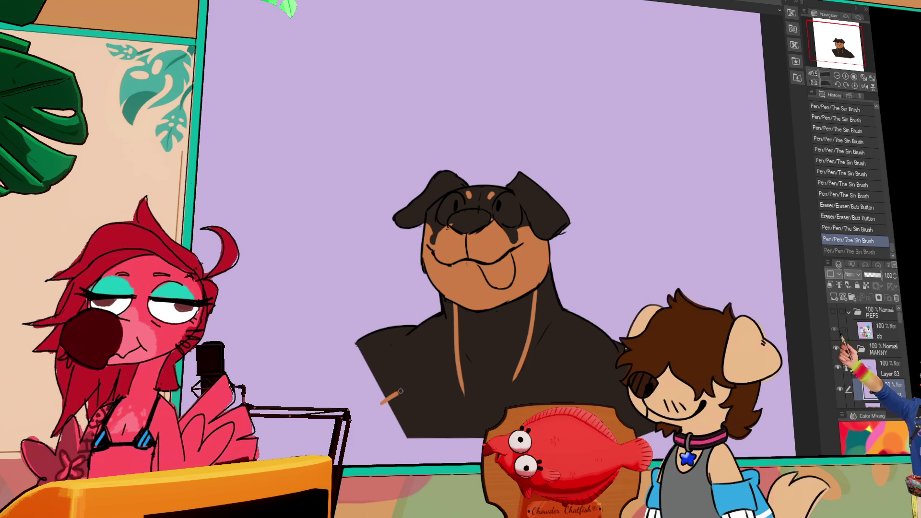
pyautogui.moveTo(380, 403)
pyautogui.mouseDown()
pyautogui.moveTo(472, 371)
pyautogui.moveTo(609, 404)
pyautogui.mouseUp()
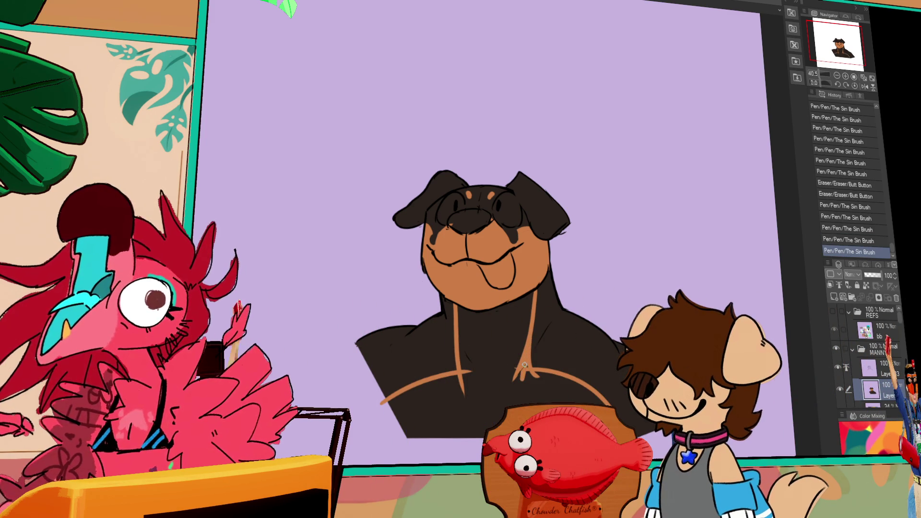
pyautogui.moveTo(524, 361); pyautogui.dragTo(525, 363)
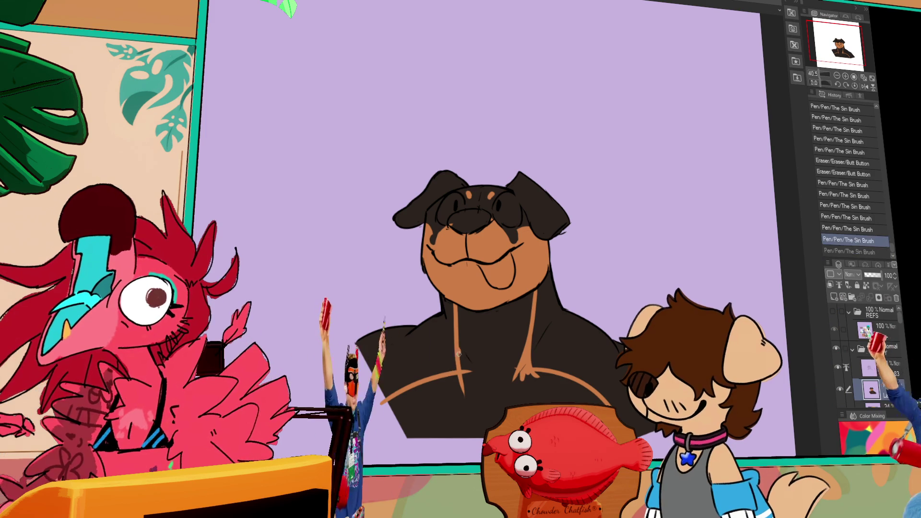
pyautogui.moveTo(518, 376); pyautogui.dragTo(523, 366)
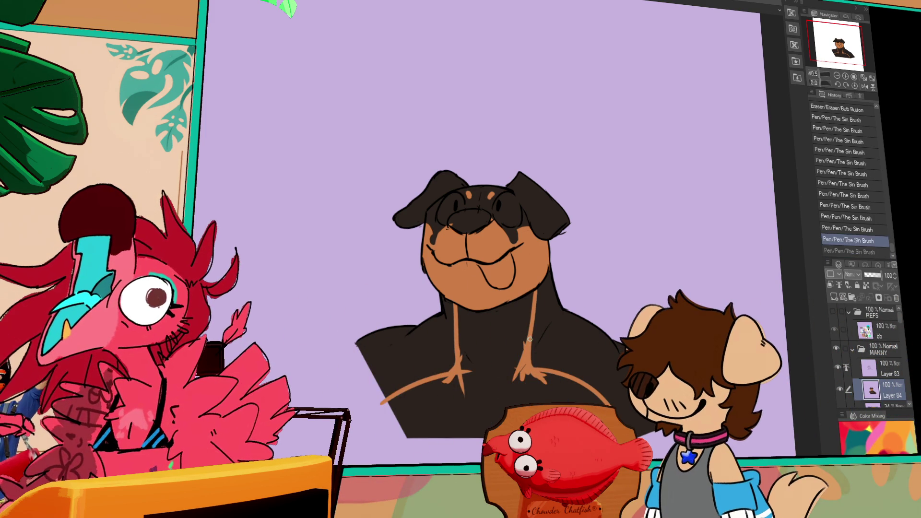
pyautogui.hotkey('ctrl', 'y')
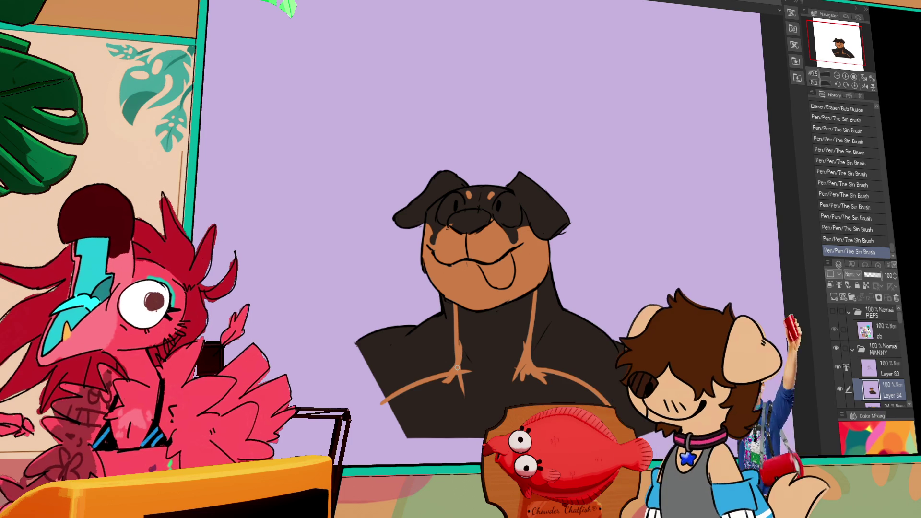
pyautogui.moveTo(448, 372); pyautogui.dragTo(463, 349)
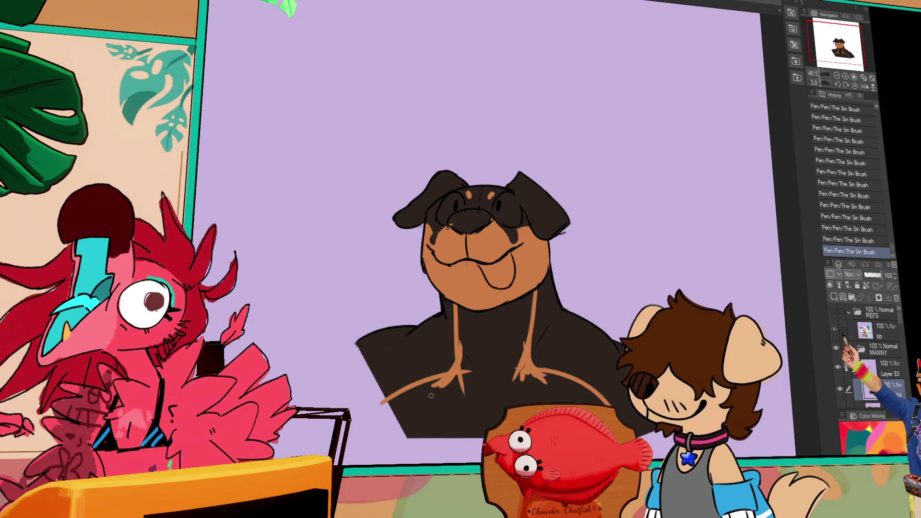
pyautogui.click(500, 394)
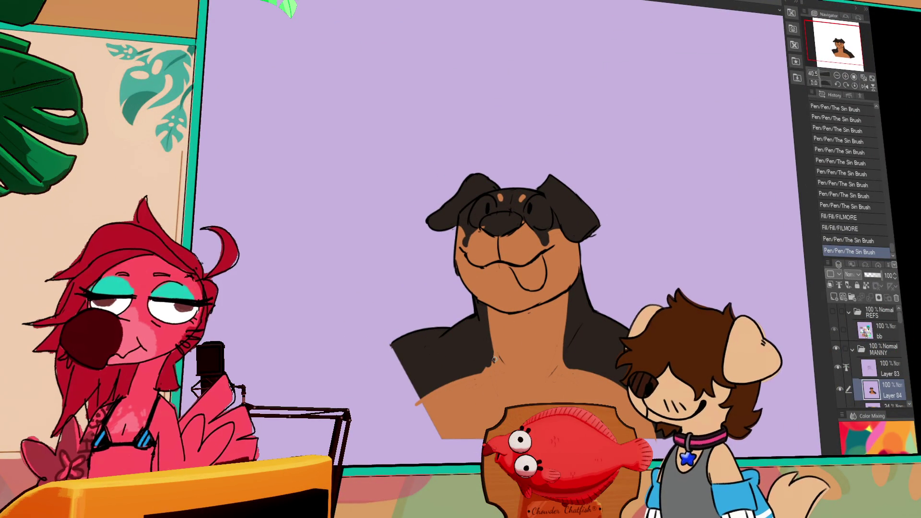
# Step: Undo and restore the last stroke, then draw another line on the dog and undo it
pyautogui.hotkey('ctrl', 'z')
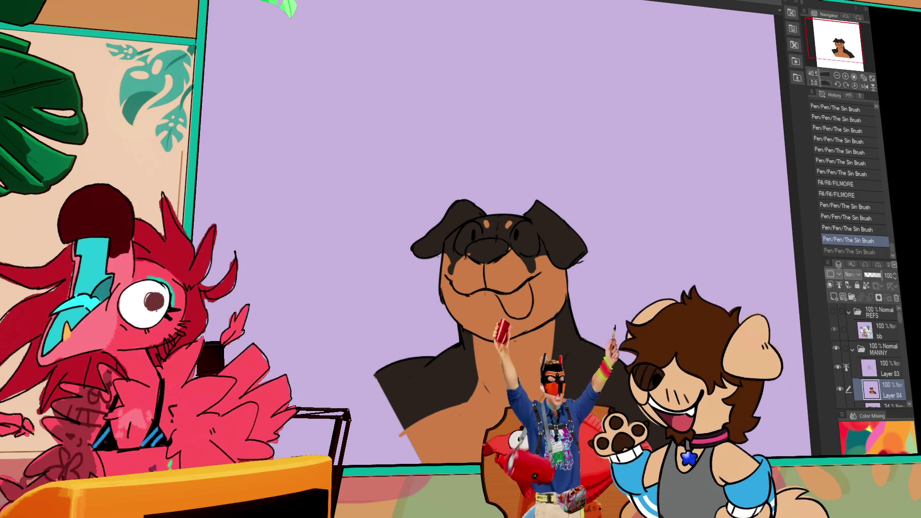
pyautogui.hotkey('ctrl', 'y')
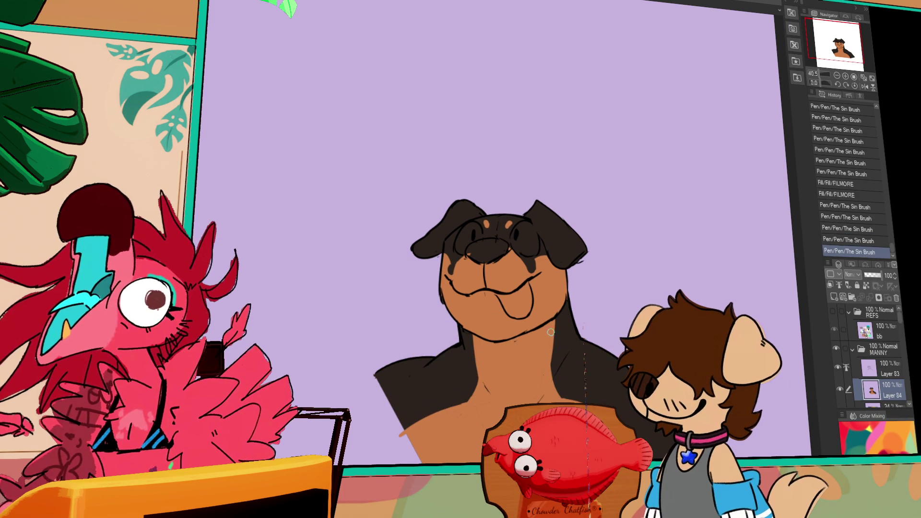
pyautogui.moveTo(554, 359); pyautogui.dragTo(550, 373)
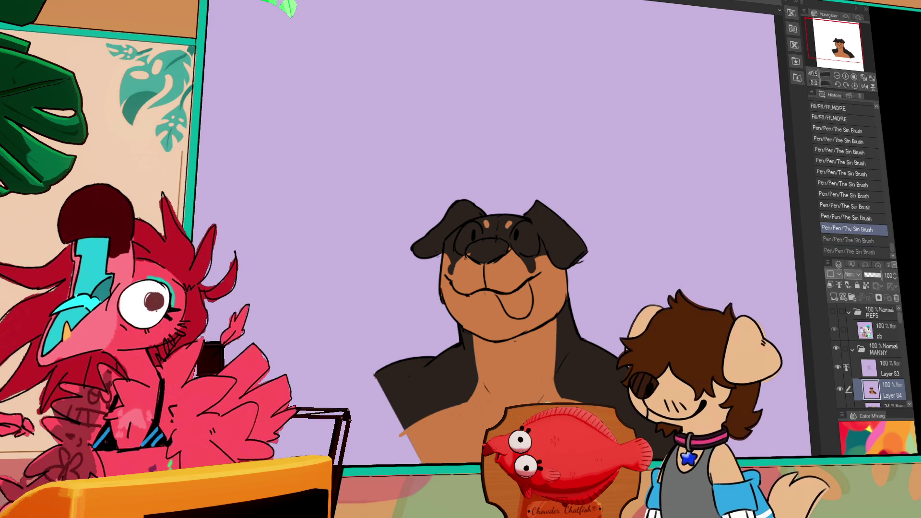
pyautogui.hotkey('ctrl', 'z')
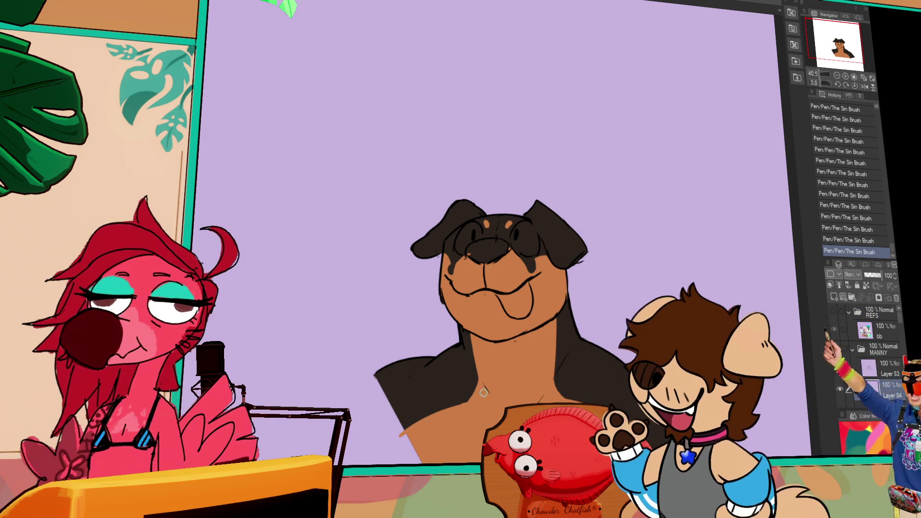
# Step: Pan the canvas down and right to reposition the rottweiler drawing
pyautogui.moveTo(486, 392); pyautogui.dragTo(480, 432)
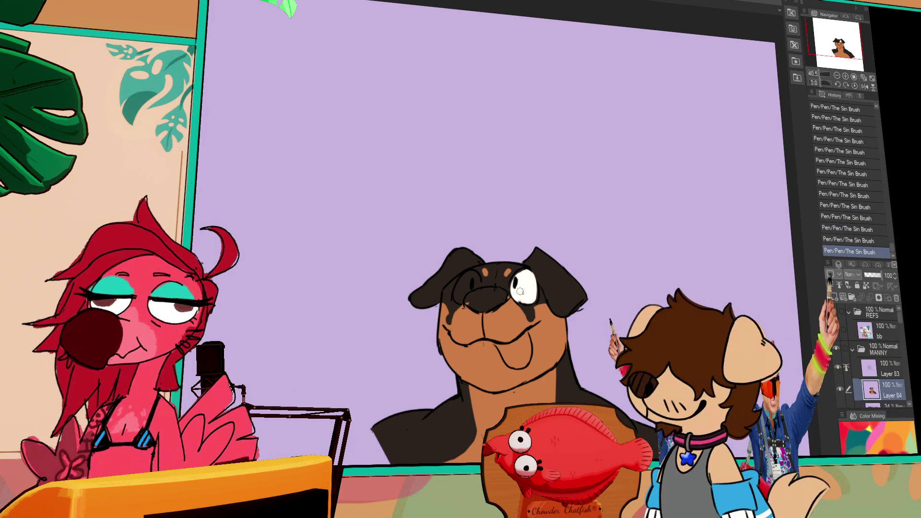
pyautogui.moveTo(522, 319); pyautogui.dragTo(539, 368)
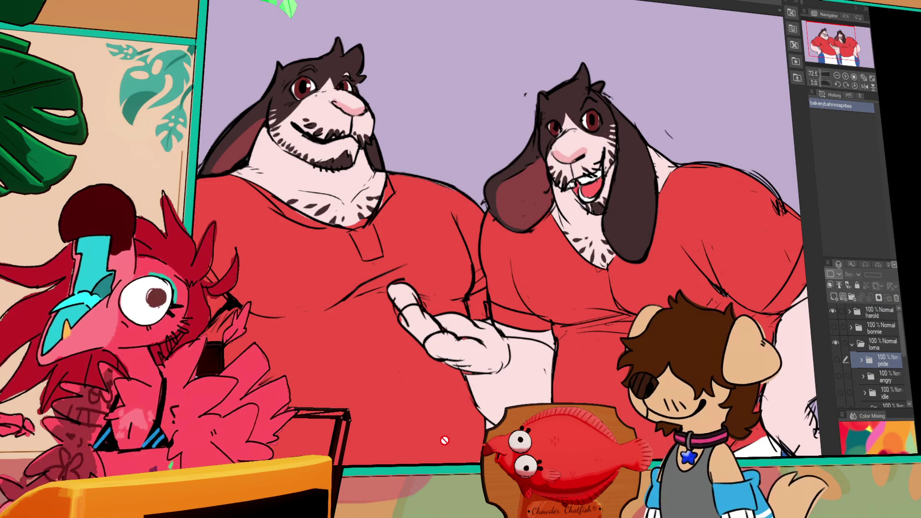
pyautogui.moveTo(460, 363); pyautogui.dragTo(469, 334)
pyautogui.scroll(-2, 470, 334)
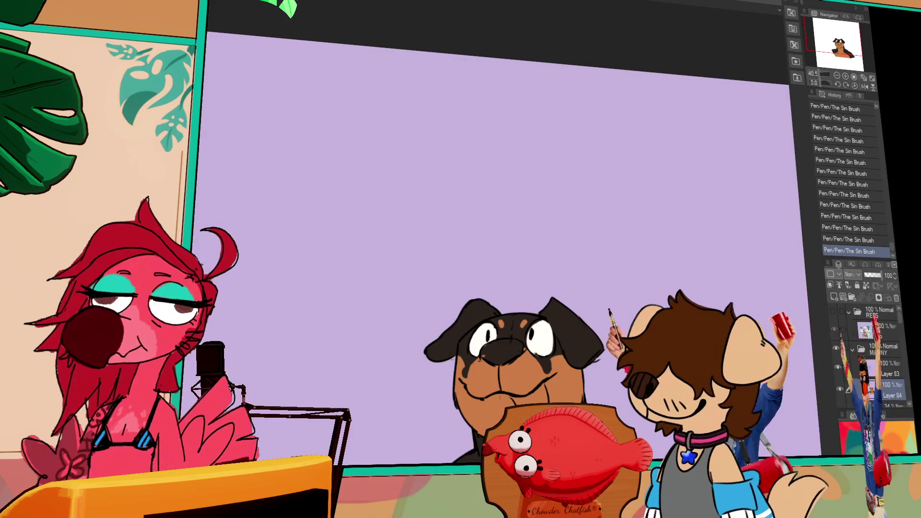
# Step: Fill the dog's tongue orange-pink, then refill it a redder pink
pyautogui.moveTo(574, 219); pyautogui.dragTo(557, 137)
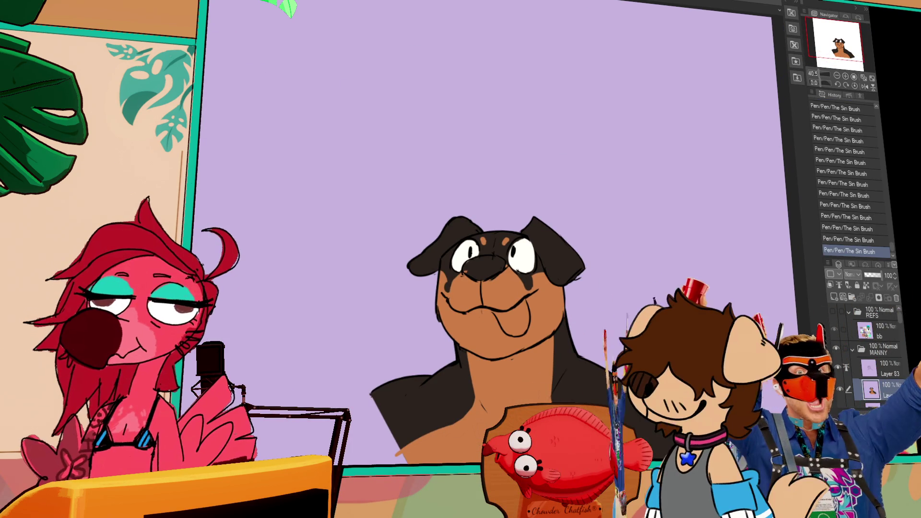
pyautogui.click(508, 323)
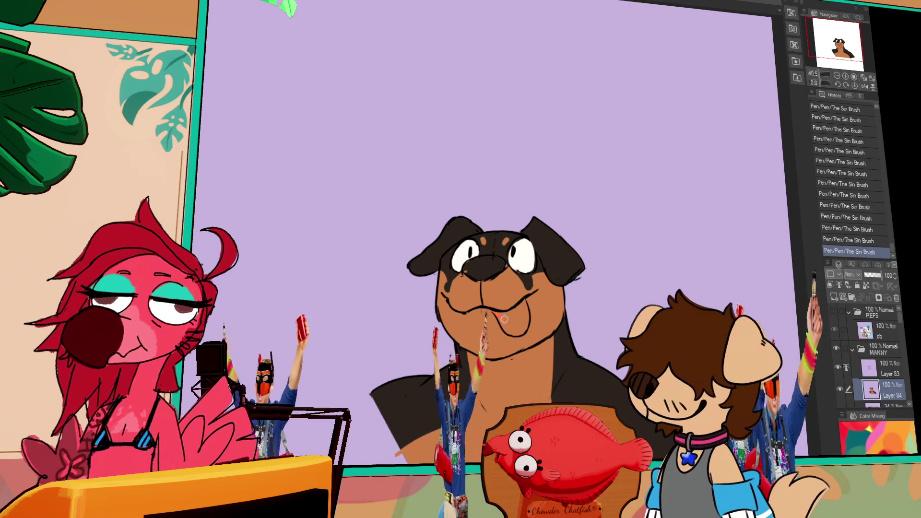
pyautogui.moveTo(508, 323); pyautogui.dragTo(515, 327)
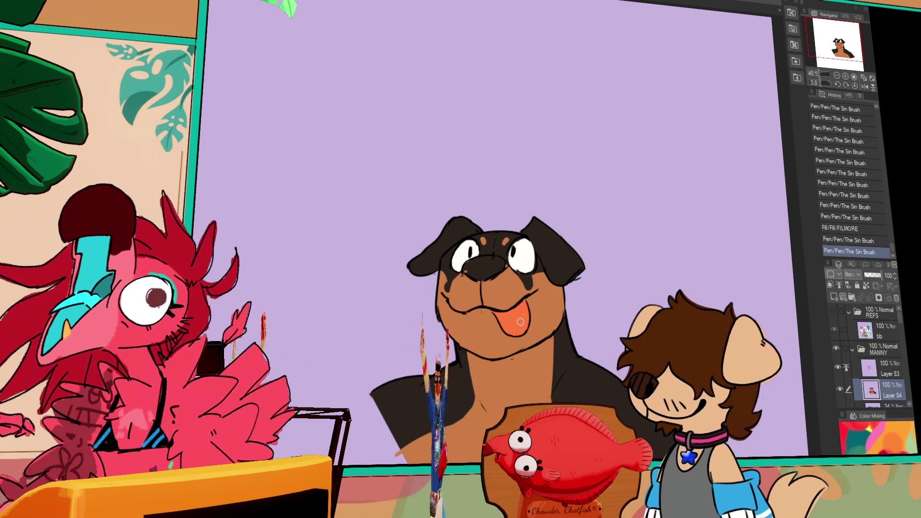
pyautogui.click(512, 319)
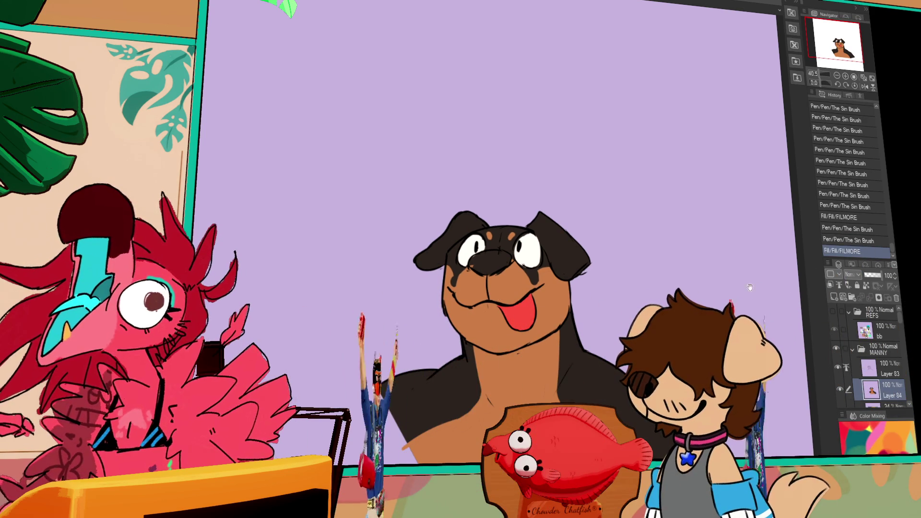
# Step: Add small line details around the dog's mouth and face
pyautogui.moveTo(504, 342); pyautogui.dragTo(509, 344)
pyautogui.moveTo(494, 312); pyautogui.dragTo(499, 315)
pyautogui.moveTo(489, 278); pyautogui.dragTo(490, 267)
pyautogui.moveTo(499, 329); pyautogui.dragTo(501, 331)
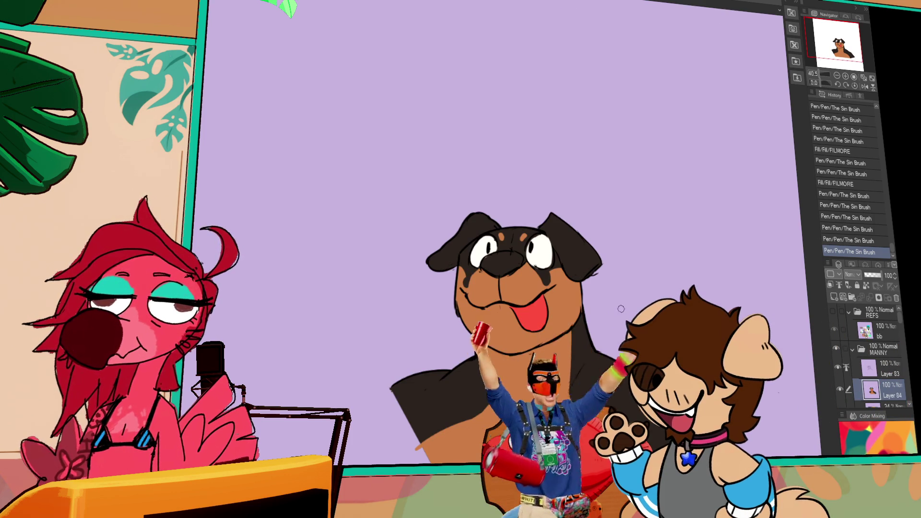
# Step: Show and re-hide the REFS folder, select Layer 83, and undo the last stroke
pyautogui.click(834, 312)
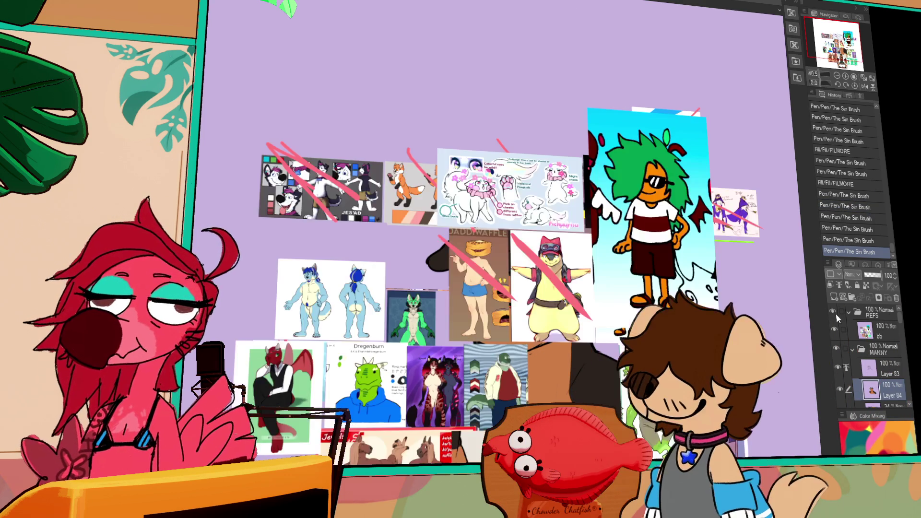
pyautogui.click(835, 312)
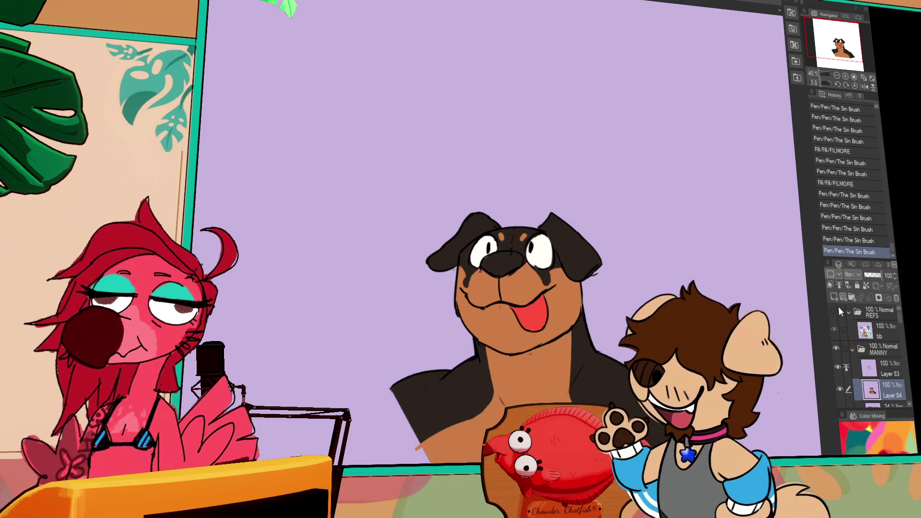
pyautogui.click(886, 368)
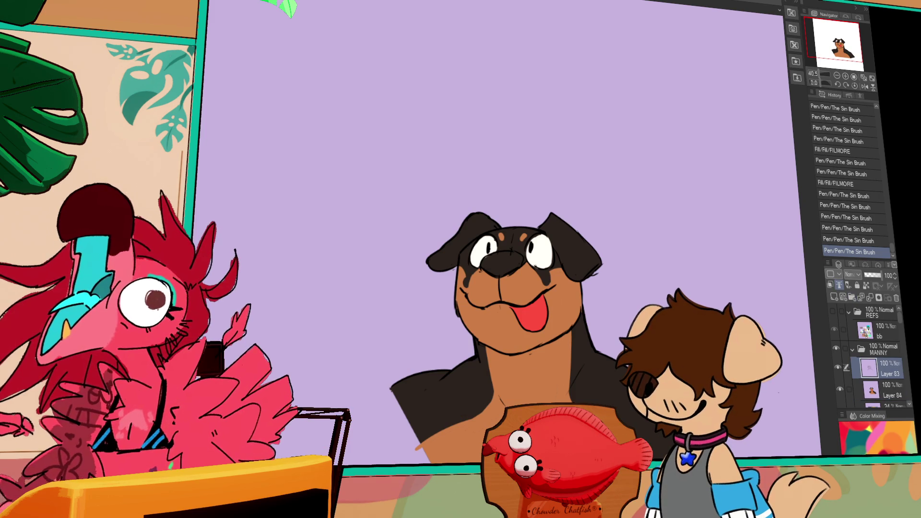
pyautogui.hotkey('ctrl', 'z')
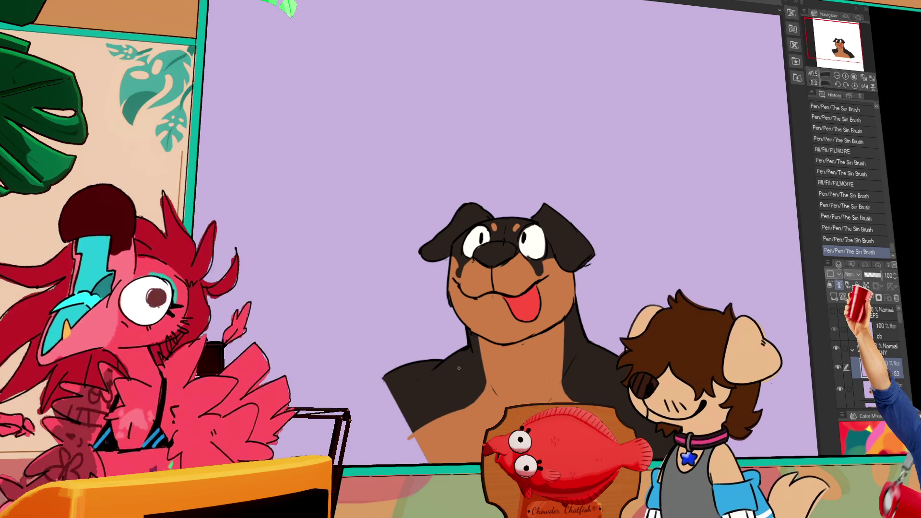
# Step: Restore and retry strokes on the chest, undoing the trial lines
pyautogui.hotkey('ctrl', 'y')
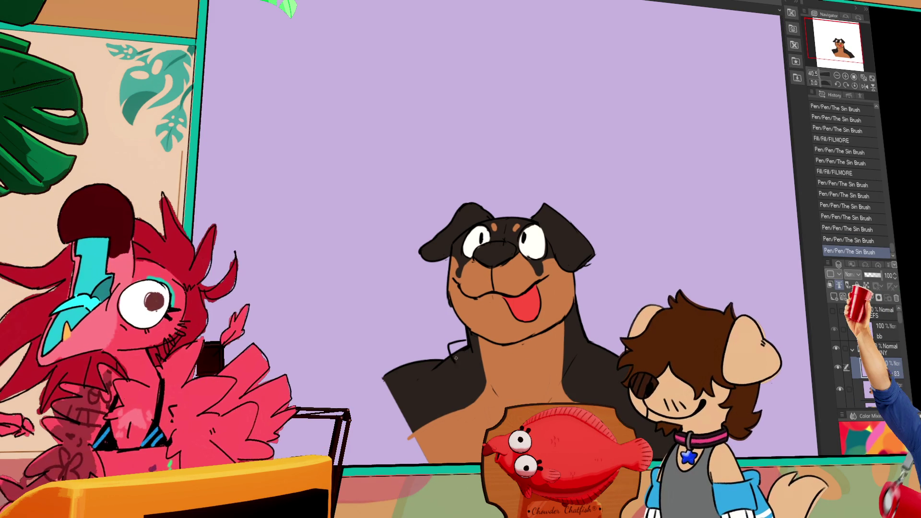
pyautogui.moveTo(467, 360); pyautogui.dragTo(471, 365)
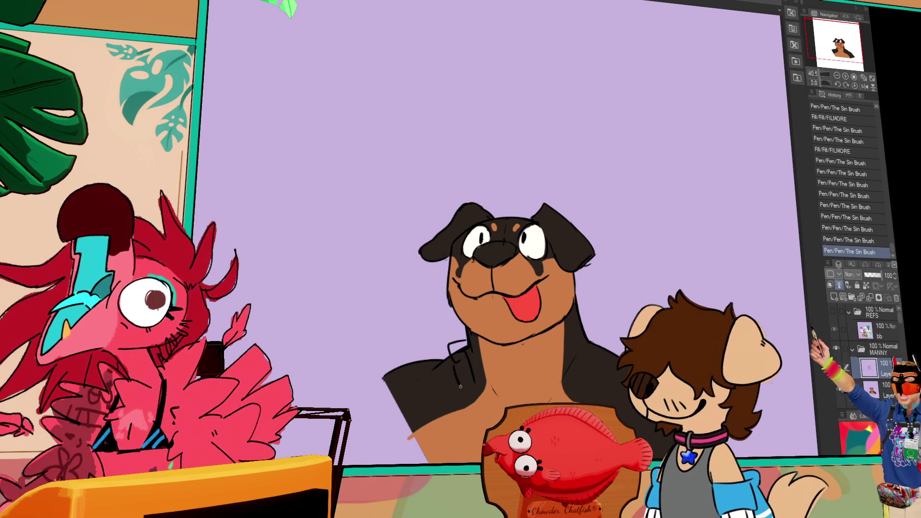
pyautogui.hotkey('ctrl', 'z')
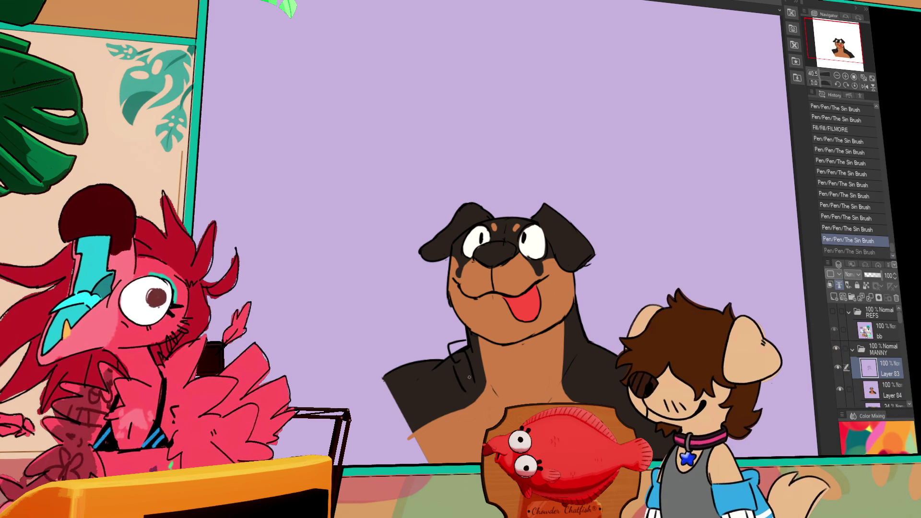
pyautogui.hotkey('ctrl', 'z')
pyautogui.moveTo(472, 390)
pyautogui.mouseDown()
pyautogui.moveTo(462, 413)
pyautogui.moveTo(485, 419)
pyautogui.mouseUp()
pyautogui.hotkey('ctrl', 'z')
pyautogui.hotkey('ctrl', 'z')
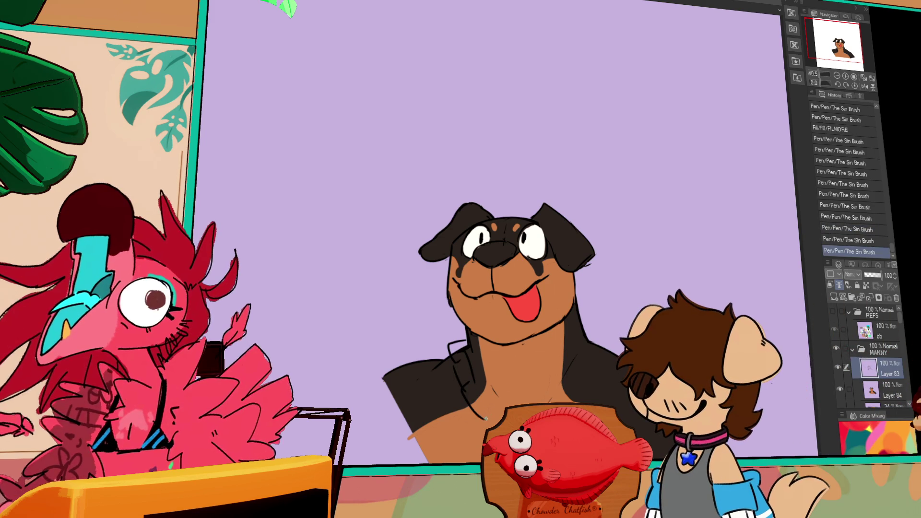
# Step: Draw small paw lines on the dog's chest and erase a stray stroke
pyautogui.moveTo(476, 387); pyautogui.dragTo(482, 403)
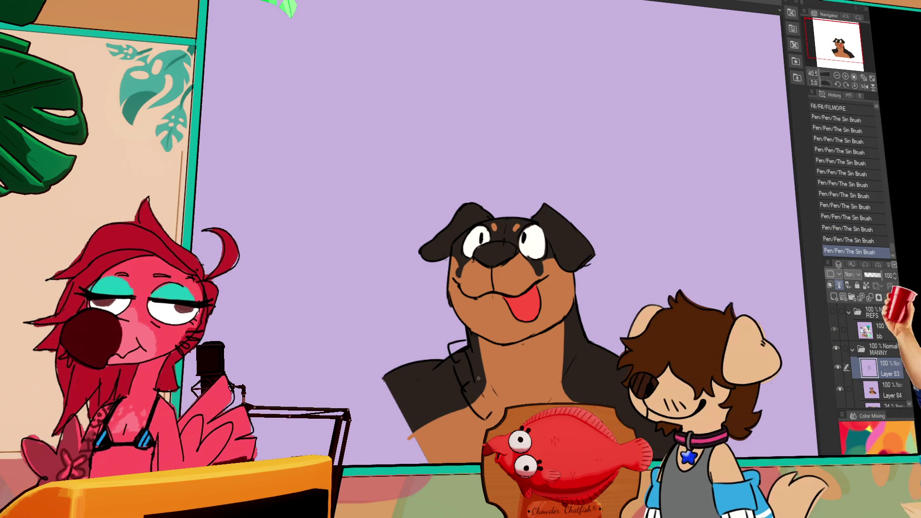
pyautogui.scroll(-1, 492, 369)
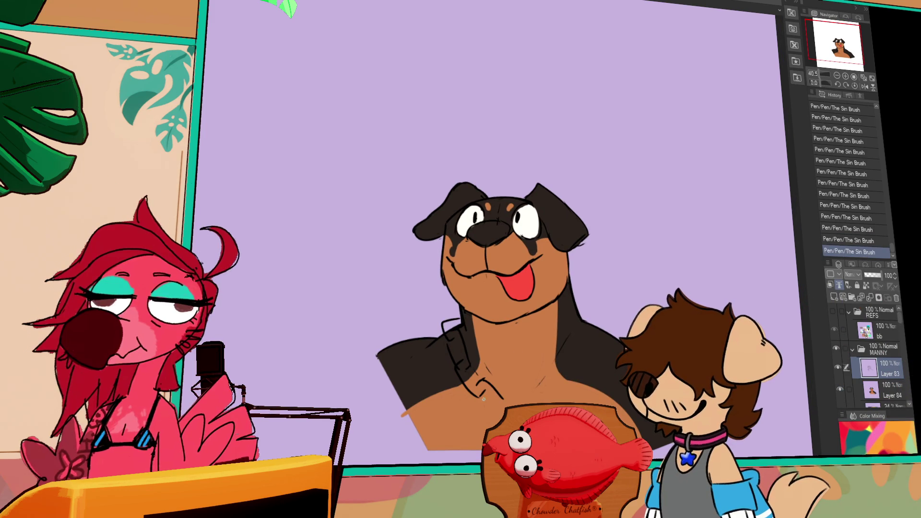
pyautogui.hotkey('ctrl', 'y')
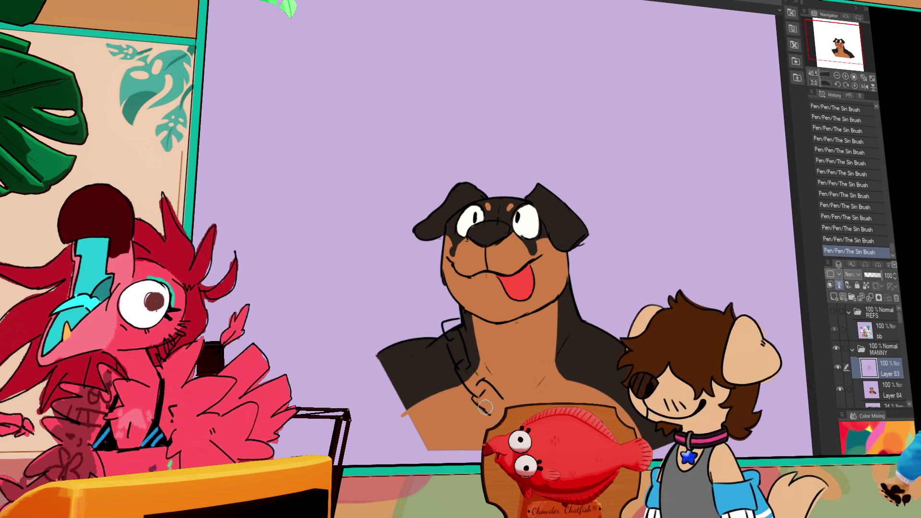
pyautogui.moveTo(497, 419); pyautogui.dragTo(500, 405)
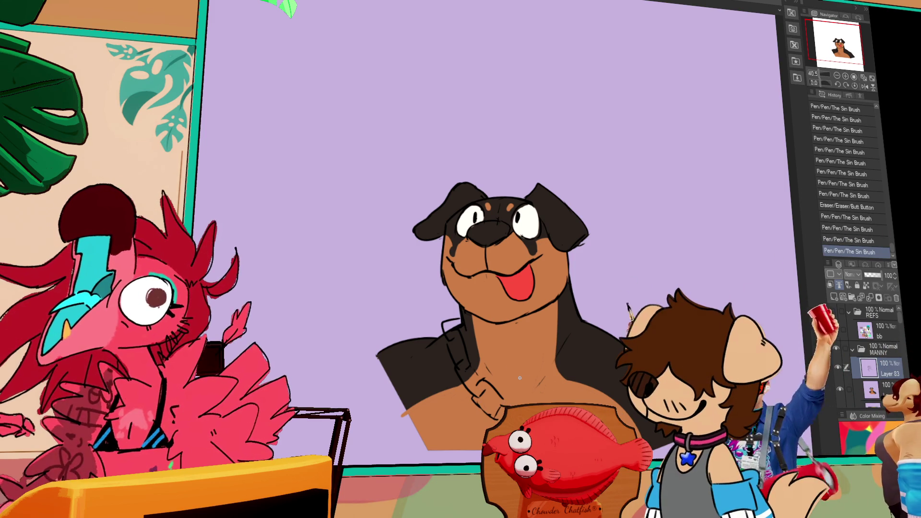
pyautogui.scroll(-1, 500, 389)
pyautogui.moveTo(500, 391); pyautogui.dragTo(492, 401)
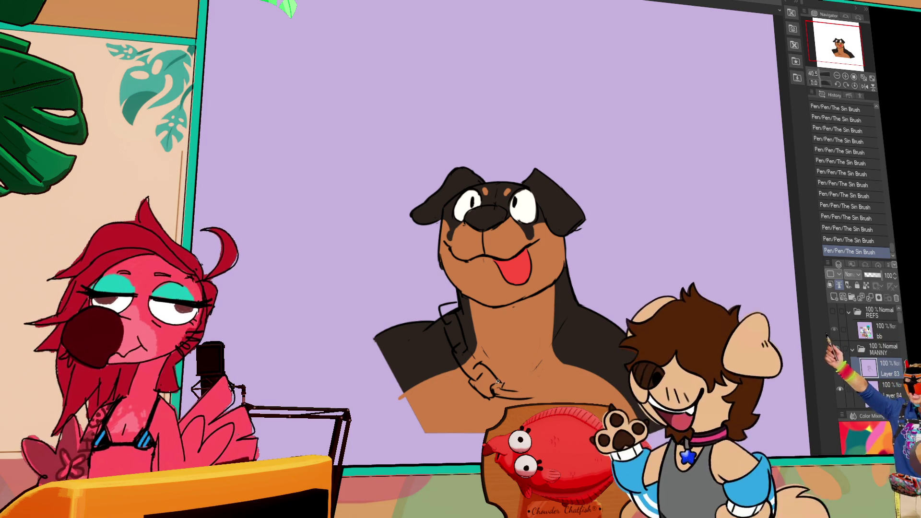
# Step: Fix the neck lines and redraw the finger lines near the paw, undoing a stray stroke
pyautogui.moveTo(492, 382); pyautogui.dragTo(502, 391)
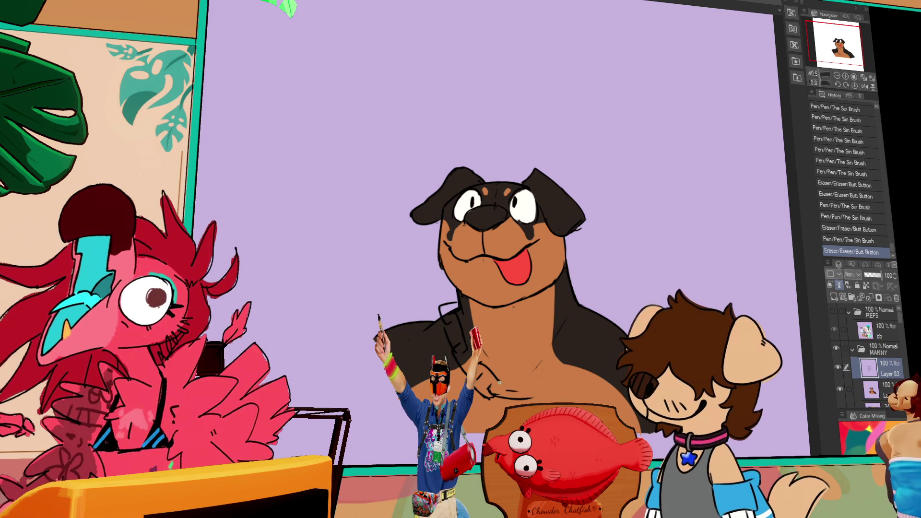
pyautogui.moveTo(480, 370); pyautogui.dragTo(494, 384)
pyautogui.moveTo(473, 380)
pyautogui.mouseDown()
pyautogui.moveTo(489, 390)
pyautogui.moveTo(501, 379)
pyautogui.moveTo(487, 384)
pyautogui.moveTo(504, 397)
pyautogui.mouseUp()
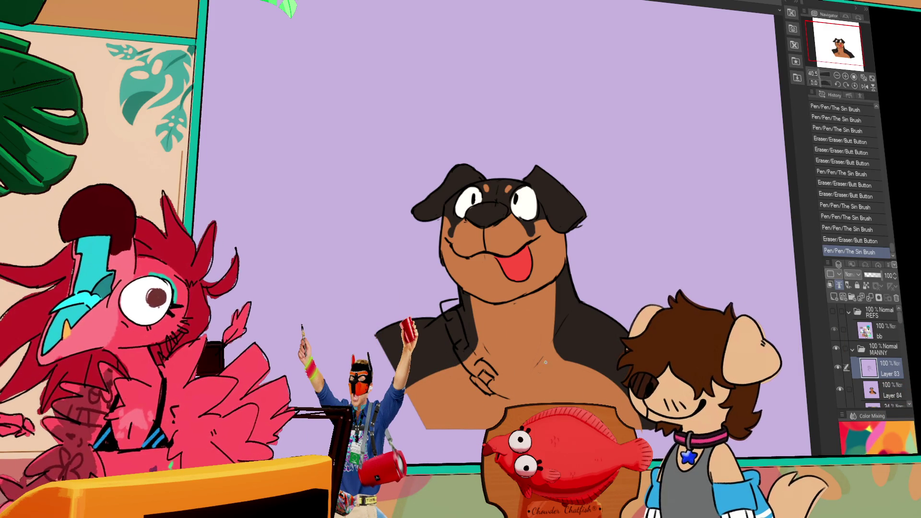
pyautogui.moveTo(544, 359); pyautogui.dragTo(538, 336)
pyautogui.hotkey('ctrl', 'z')
# Step: Add new finger lines and short neck lines near the paw, then redraw the chest line art
pyautogui.moveTo(485, 384); pyautogui.dragTo(499, 378)
pyautogui.moveTo(499, 391)
pyautogui.mouseDown()
pyautogui.moveTo(521, 396)
pyautogui.moveTo(489, 391)
pyautogui.mouseUp()
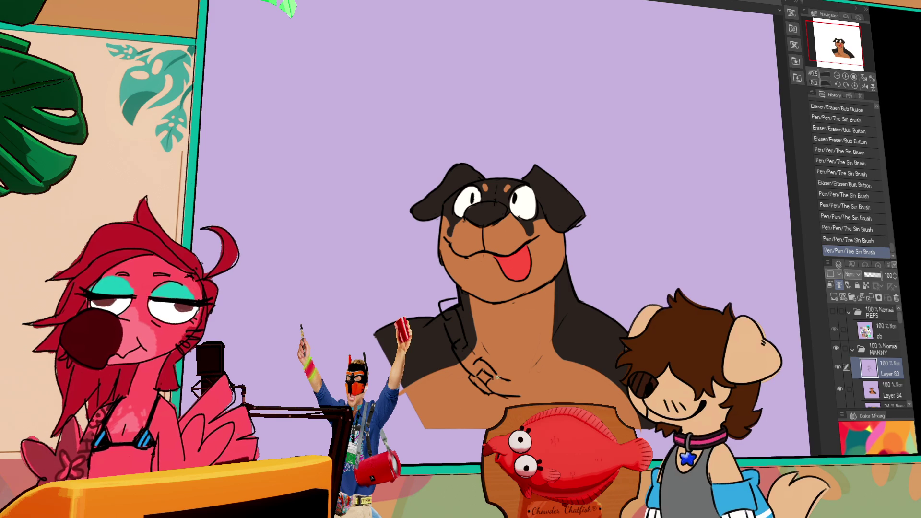
pyautogui.moveTo(541, 357); pyautogui.dragTo(519, 382)
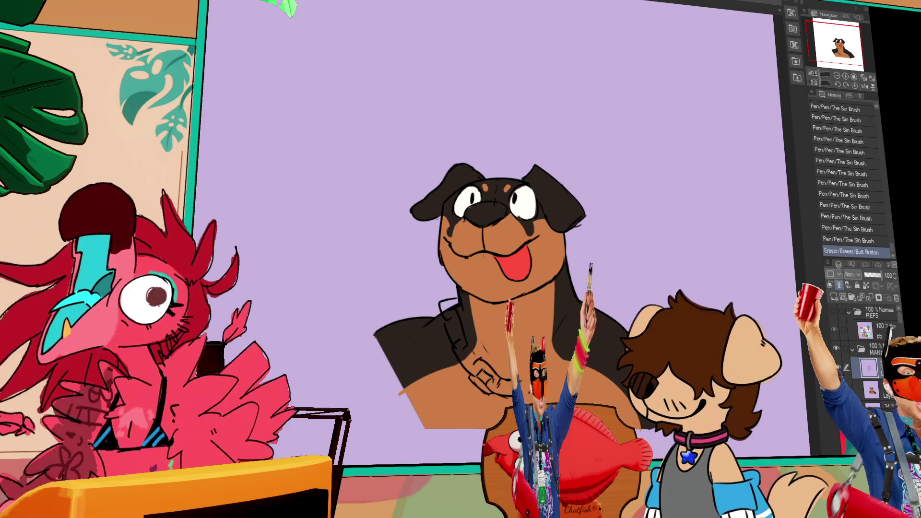
pyautogui.moveTo(528, 375)
pyautogui.mouseDown()
pyautogui.moveTo(542, 369)
pyautogui.moveTo(526, 400)
pyautogui.moveTo(545, 383)
pyautogui.mouseUp()
pyautogui.hotkey('ctrl', 'z')
pyautogui.moveTo(535, 389); pyautogui.dragTo(547, 388)
# Step: Ink the first chain links of the necklace across the dog's neck and chest
pyautogui.moveTo(541, 369); pyautogui.dragTo(546, 373)
pyautogui.moveTo(543, 371); pyautogui.dragTo(547, 374)
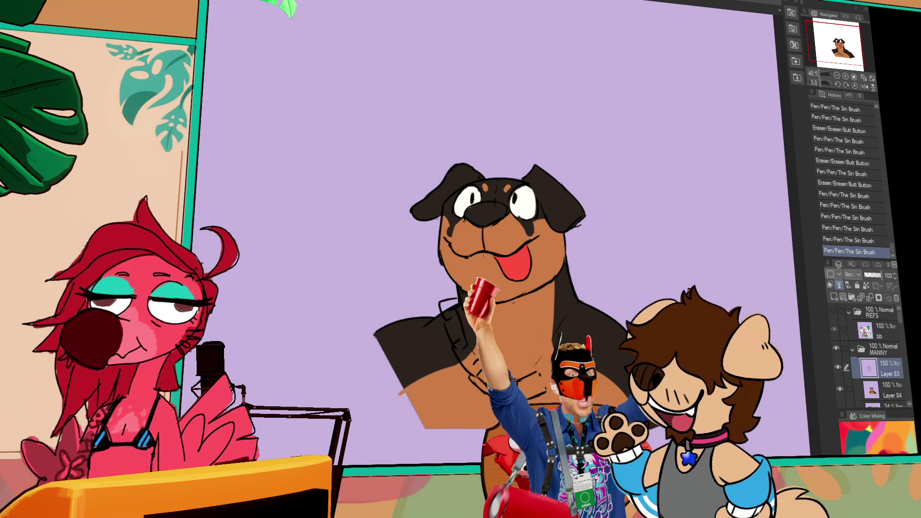
pyautogui.moveTo(533, 384); pyautogui.dragTo(523, 390)
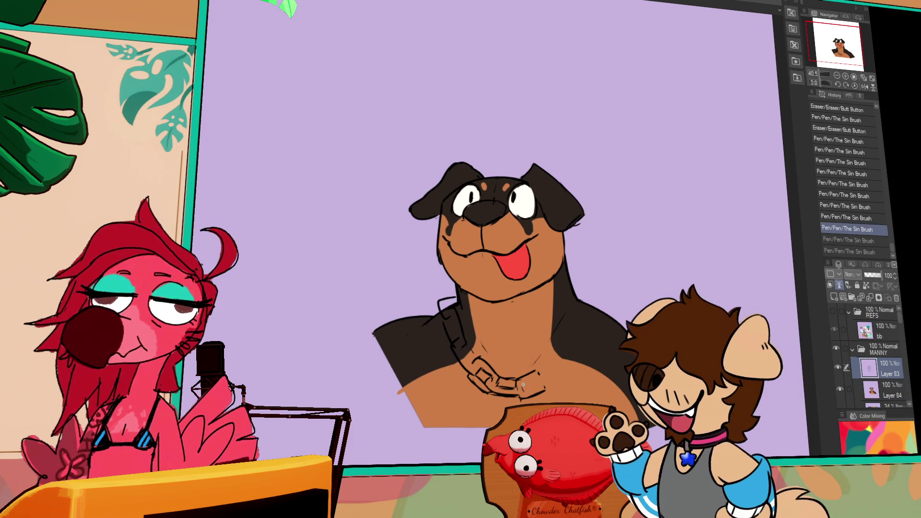
pyautogui.moveTo(516, 387); pyautogui.dragTo(545, 379)
pyautogui.press('e')
pyautogui.moveTo(550, 376); pyautogui.dragTo(543, 377)
pyautogui.moveTo(548, 373); pyautogui.dragTo(575, 361)
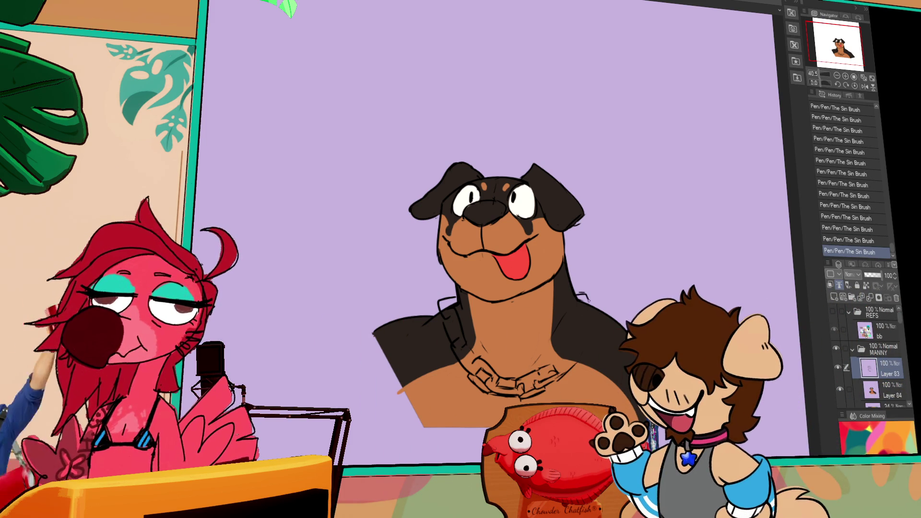
# Step: Restore the neck line, touch it up by the chain, and add small marks to the necklace
pyautogui.hotkey('ctrl', 'y')
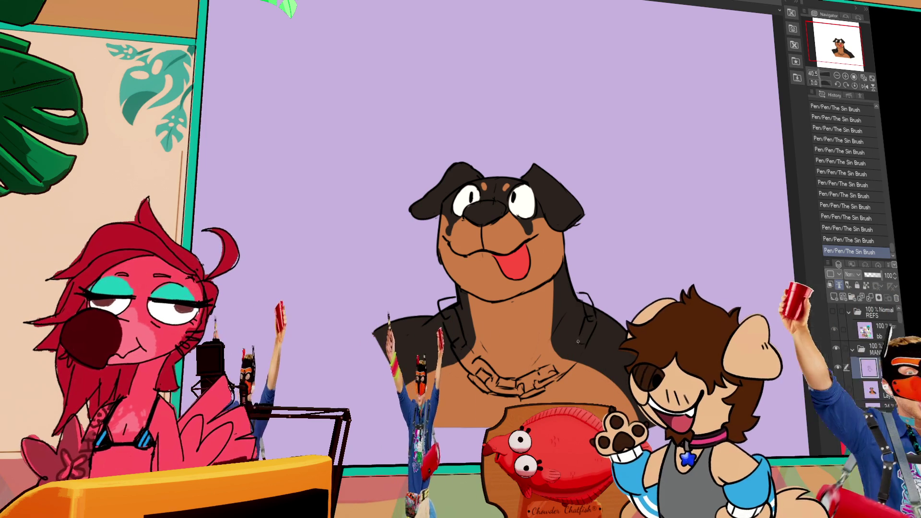
pyautogui.moveTo(582, 342)
pyautogui.mouseDown()
pyautogui.moveTo(568, 359)
pyautogui.moveTo(574, 365)
pyautogui.mouseUp()
pyautogui.moveTo(573, 362); pyautogui.dragTo(558, 378)
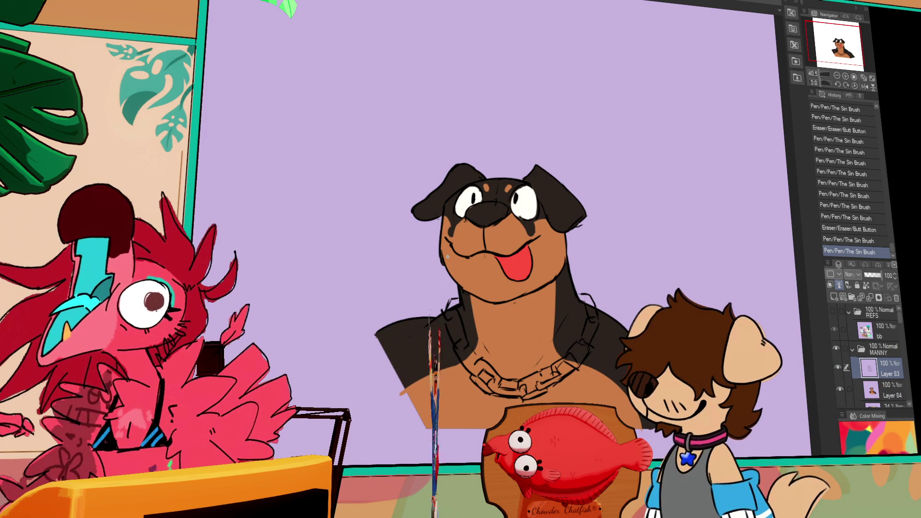
pyautogui.moveTo(533, 379); pyautogui.dragTo(536, 381)
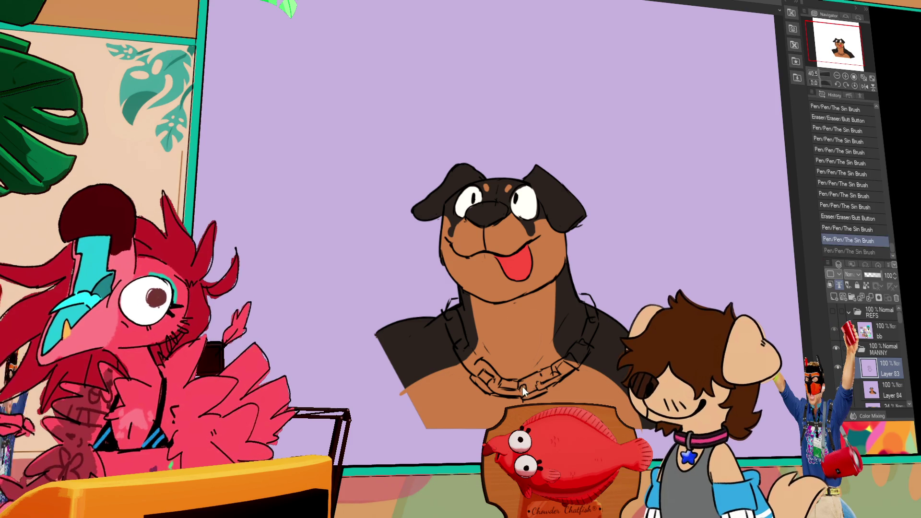
pyautogui.moveTo(534, 381); pyautogui.dragTo(544, 379)
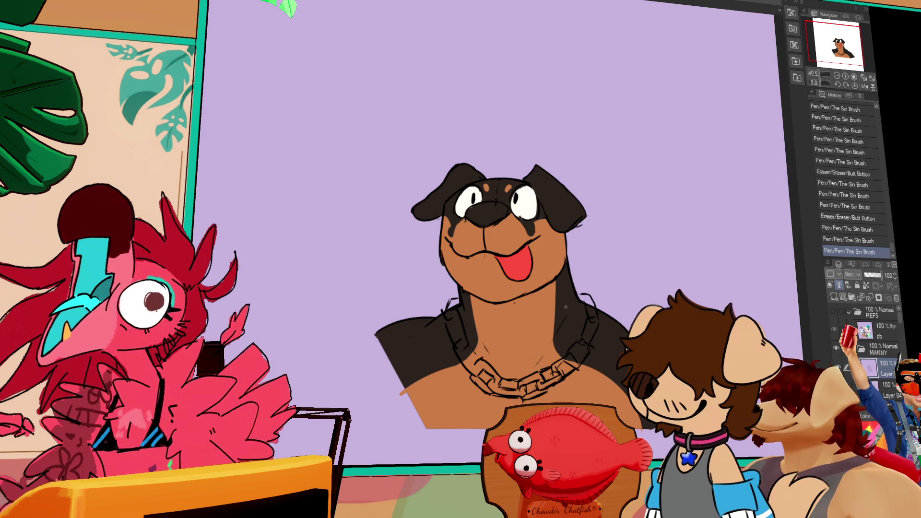
pyautogui.moveTo(568, 360); pyautogui.dragTo(569, 358)
pyautogui.moveTo(569, 358); pyautogui.dragTo(570, 356)
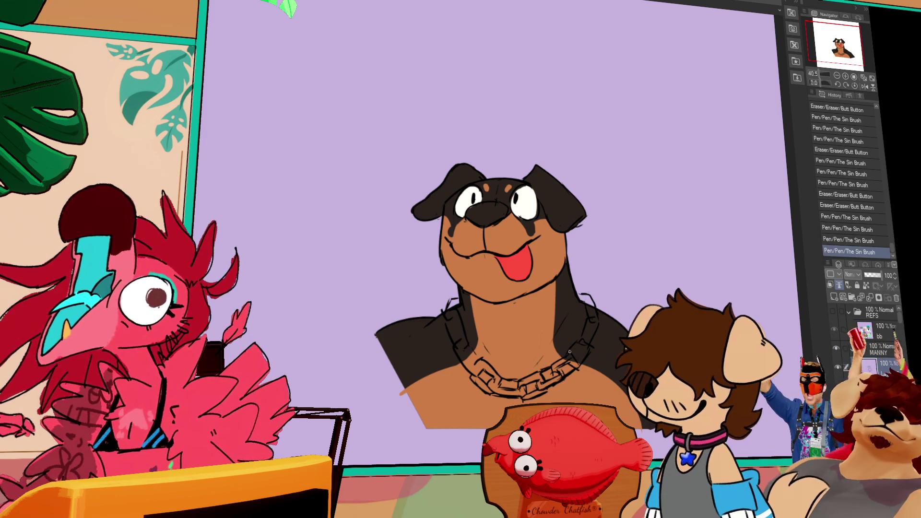
# Step: Tweak the necklace links and redraw a collar line, undoing and restoring the stroke
pyautogui.moveTo(584, 350); pyautogui.dragTo(585, 353)
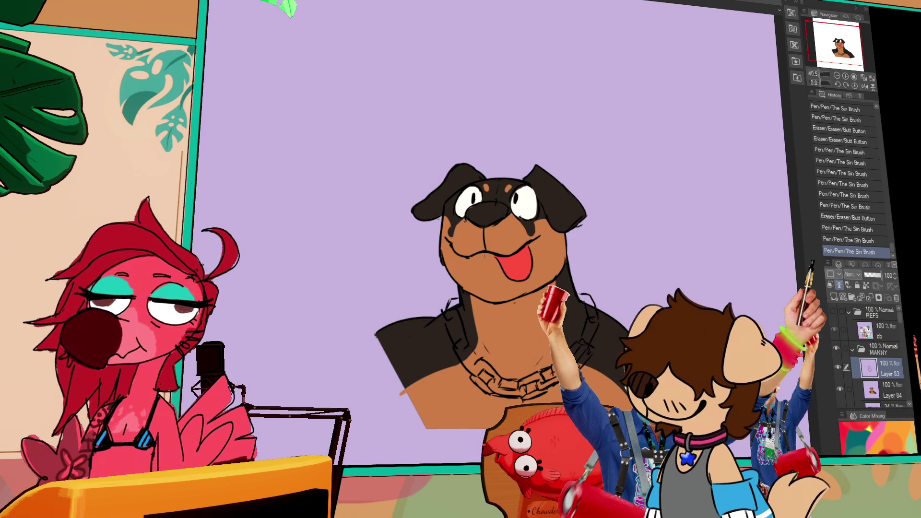
pyautogui.moveTo(586, 157); pyautogui.dragTo(569, 169)
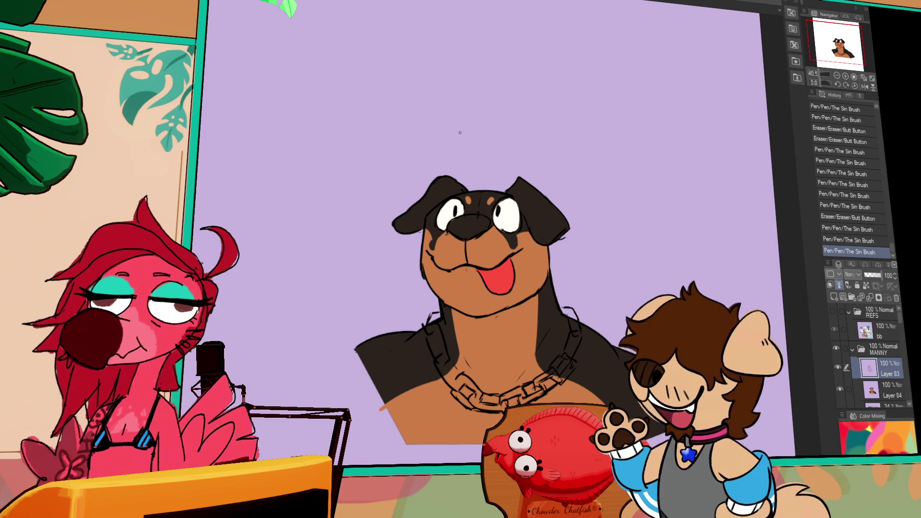
pyautogui.moveTo(574, 353); pyautogui.dragTo(575, 347)
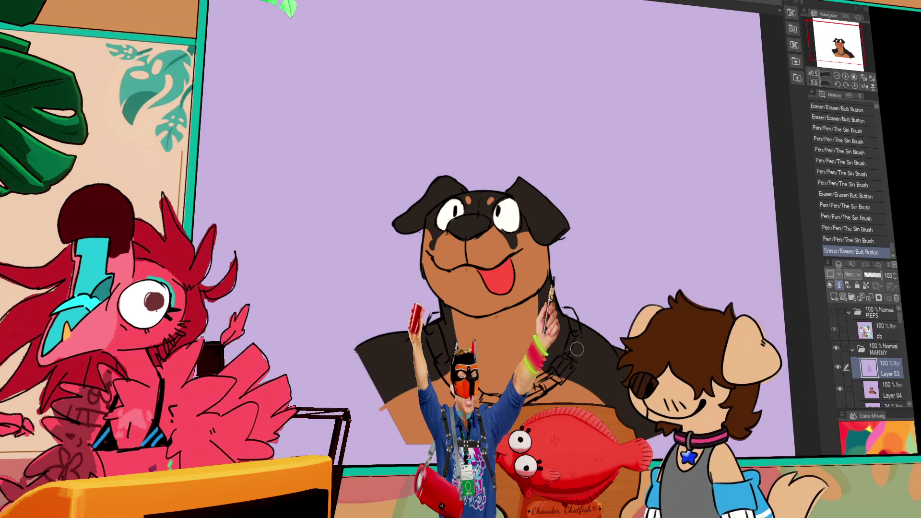
pyautogui.moveTo(580, 347); pyautogui.dragTo(581, 335)
pyautogui.hotkey('ctrl', 'z')
pyautogui.hotkey('ctrl', 'y')
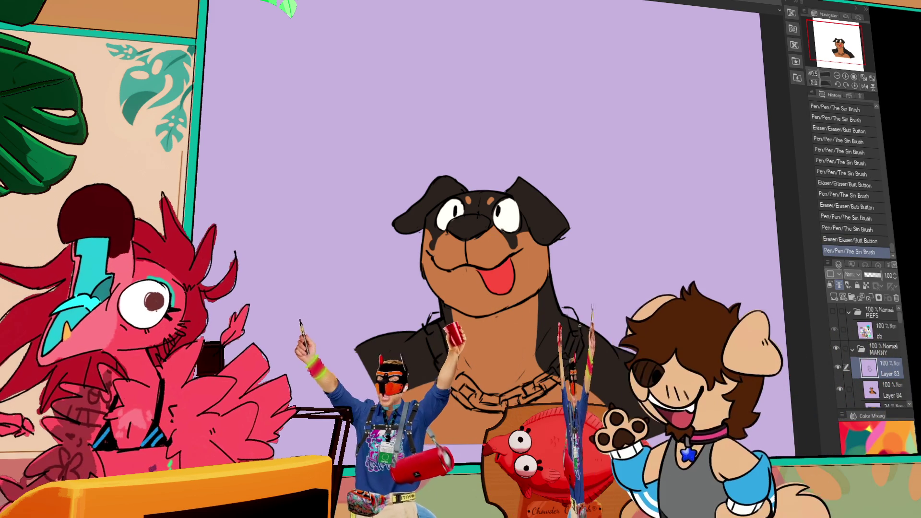
# Step: Ink more chain links around the neck and add strokes to the links
pyautogui.moveTo(576, 340); pyautogui.dragTo(577, 338)
pyautogui.moveTo(577, 339); pyautogui.dragTo(579, 335)
pyautogui.moveTo(579, 337); pyautogui.dragTo(581, 334)
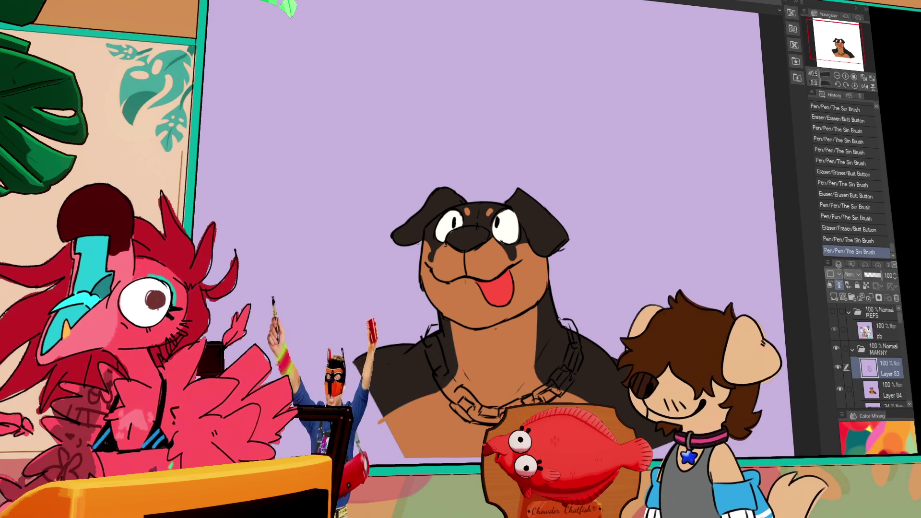
pyautogui.moveTo(459, 343); pyautogui.dragTo(434, 344)
pyautogui.moveTo(433, 346); pyautogui.dragTo(456, 352)
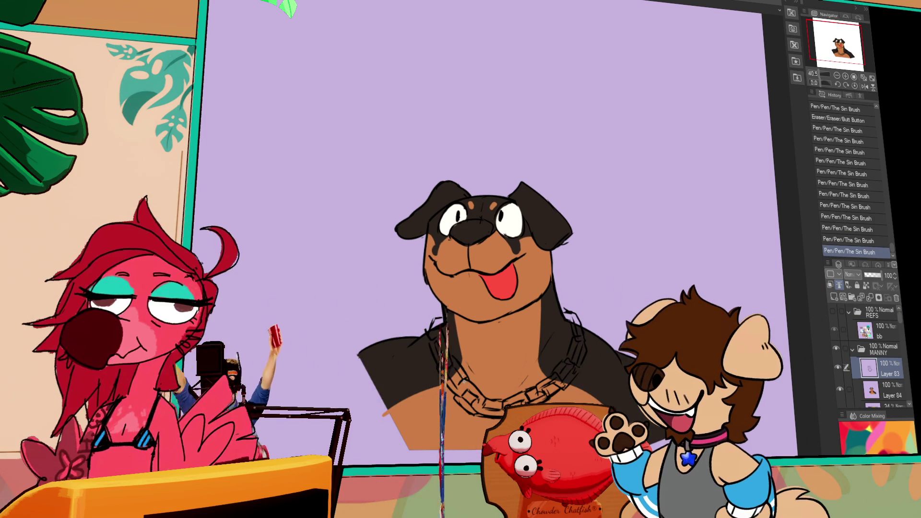
pyautogui.moveTo(587, 269); pyautogui.dragTo(589, 266)
# Step: Erase and redraw chain lines, then fix the line near the dog's mouth
pyautogui.moveTo(499, 384); pyautogui.dragTo(508, 379)
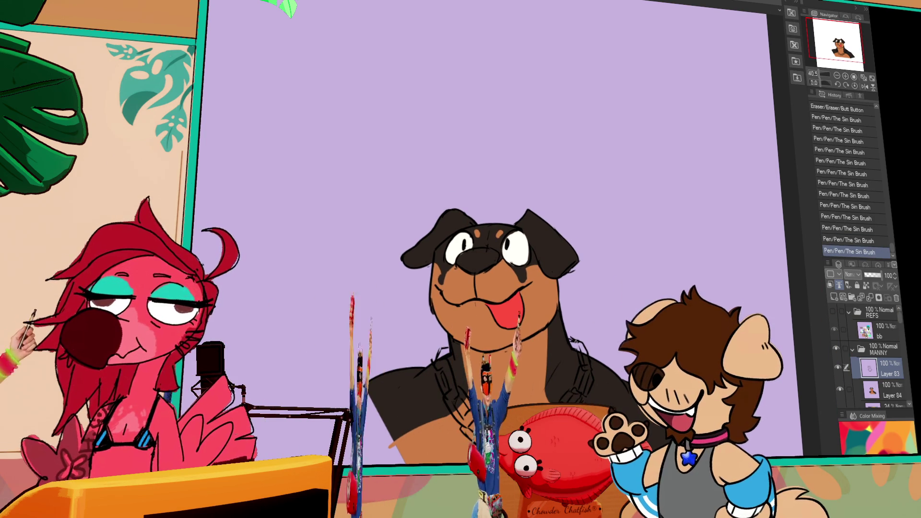
pyautogui.moveTo(572, 341); pyautogui.dragTo(573, 333)
pyautogui.moveTo(499, 309); pyautogui.dragTo(501, 307)
pyautogui.hotkey('ctrl', 'z')
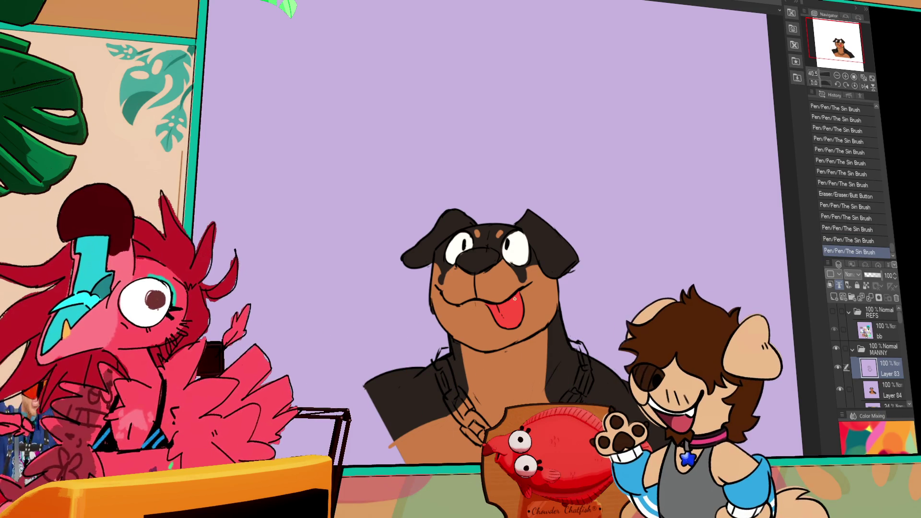
pyautogui.moveTo(570, 309); pyautogui.dragTo(572, 311)
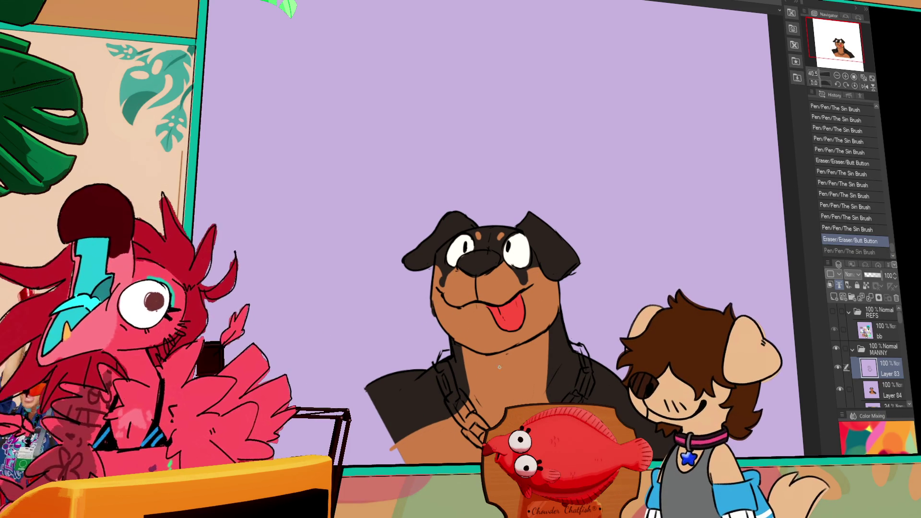
pyautogui.moveTo(426, 300); pyautogui.dragTo(436, 316)
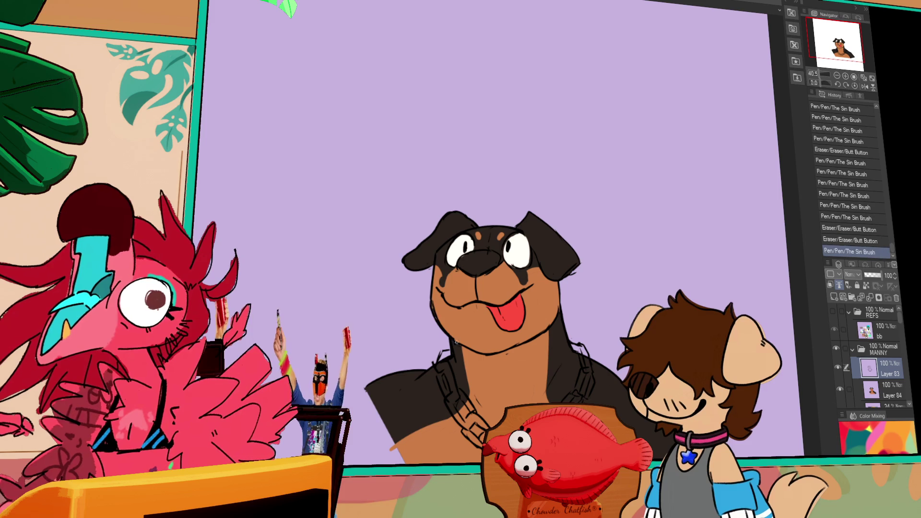
pyautogui.moveTo(438, 269); pyautogui.dragTo(441, 264)
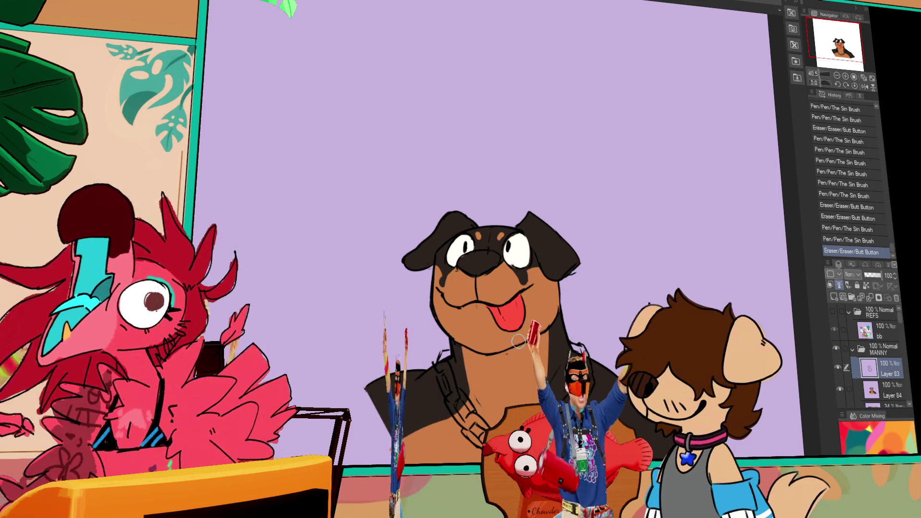
# Step: Erase stray lines on the chain, add a neck-line stroke, and select Layer 84
pyautogui.moveTo(517, 354); pyautogui.dragTo(521, 358)
pyautogui.moveTo(518, 355); pyautogui.dragTo(572, 359)
pyautogui.hotkey('ctrl', 'z')
pyautogui.hotkey('ctrl', 'y')
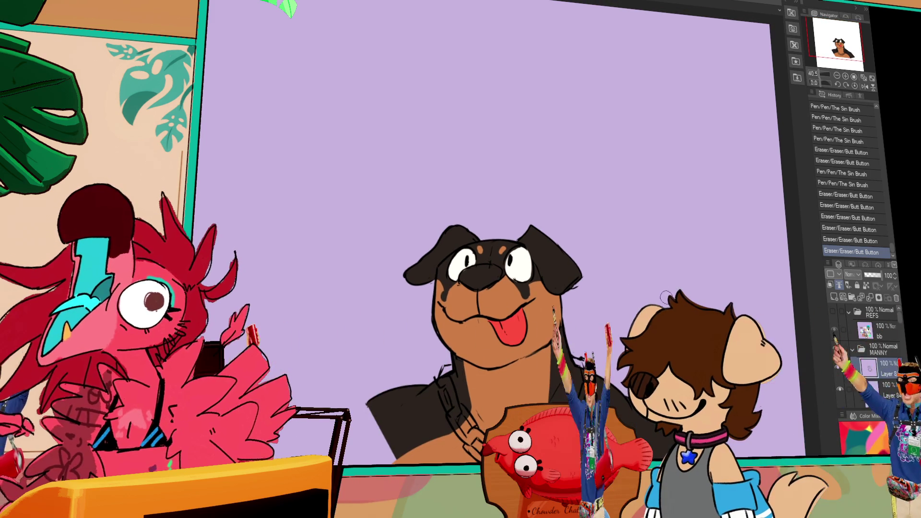
pyautogui.moveTo(662, 298); pyautogui.dragTo(666, 302)
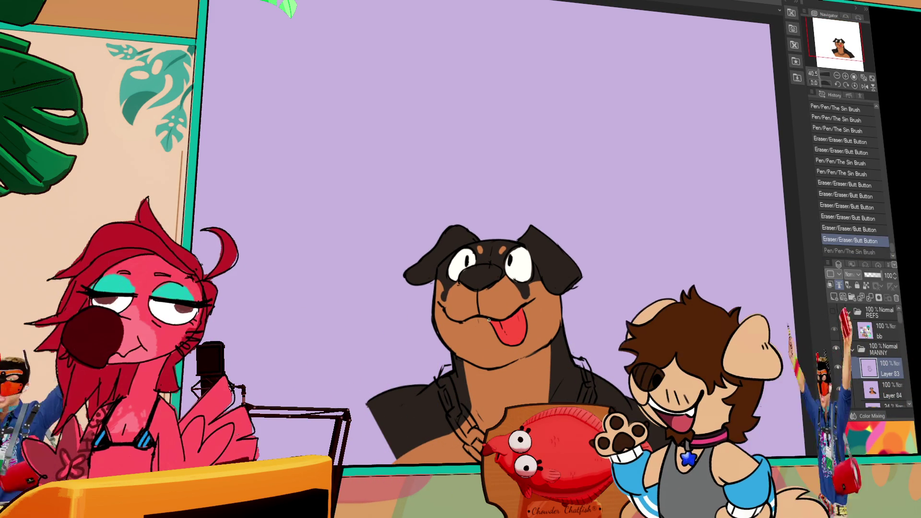
pyautogui.hotkey('ctrl', 'y')
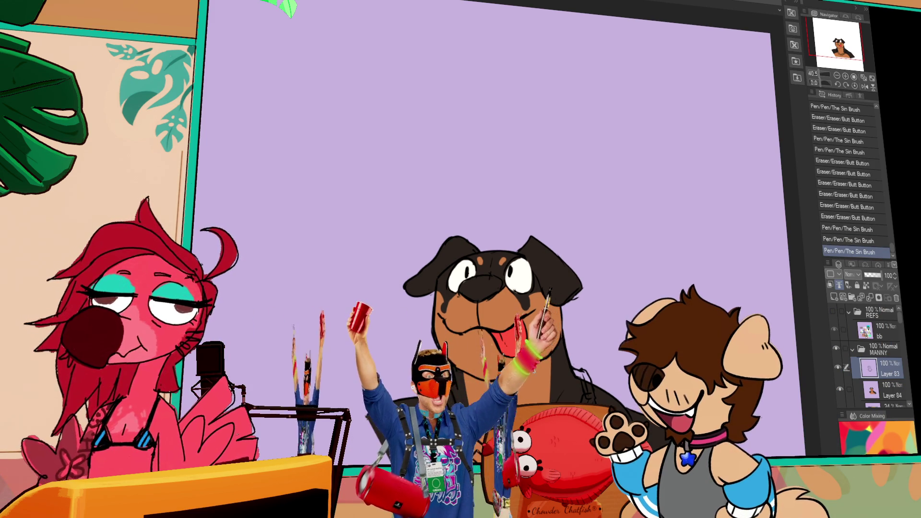
pyautogui.click(883, 389)
pyautogui.click(531, 367)
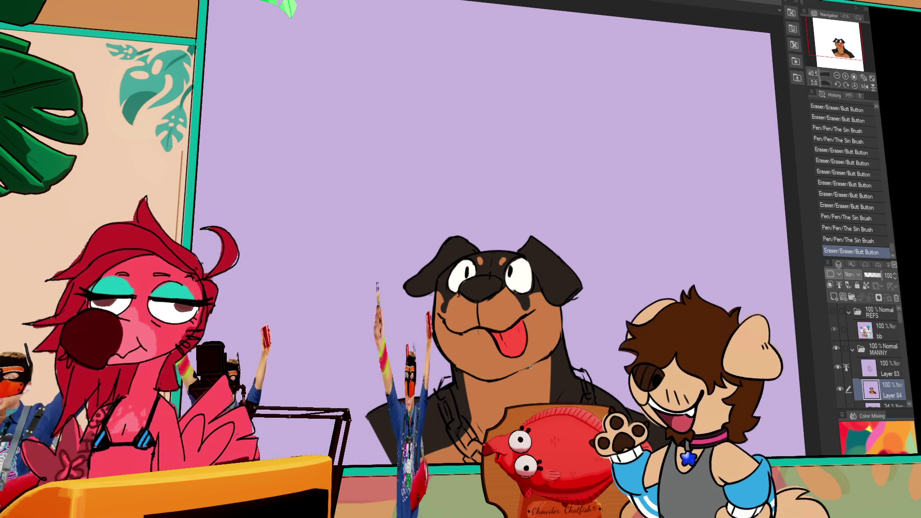
# Step: Draw marks on the chest, switch back to Layer 83, and ink a stroke on the rottweiler
pyautogui.moveTo(531, 367); pyautogui.dragTo(556, 346)
pyautogui.click(889, 372)
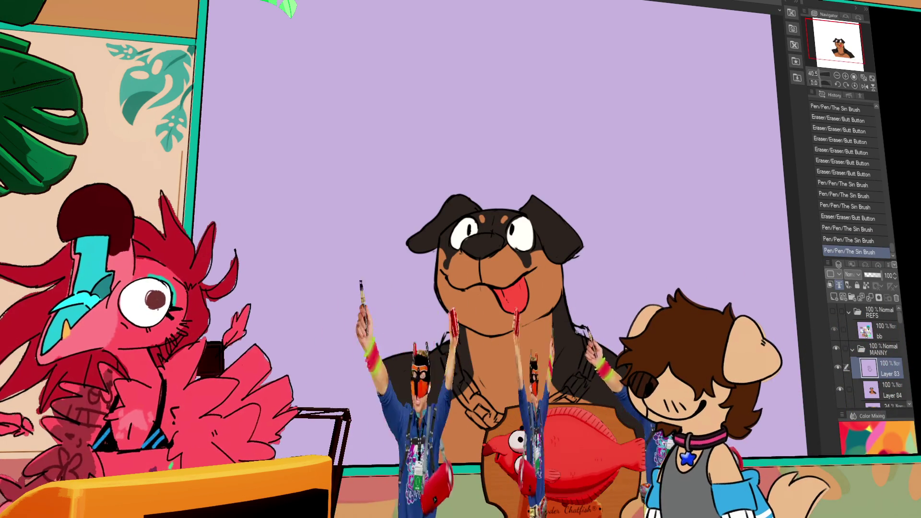
pyautogui.moveTo(468, 349); pyautogui.dragTo(473, 347)
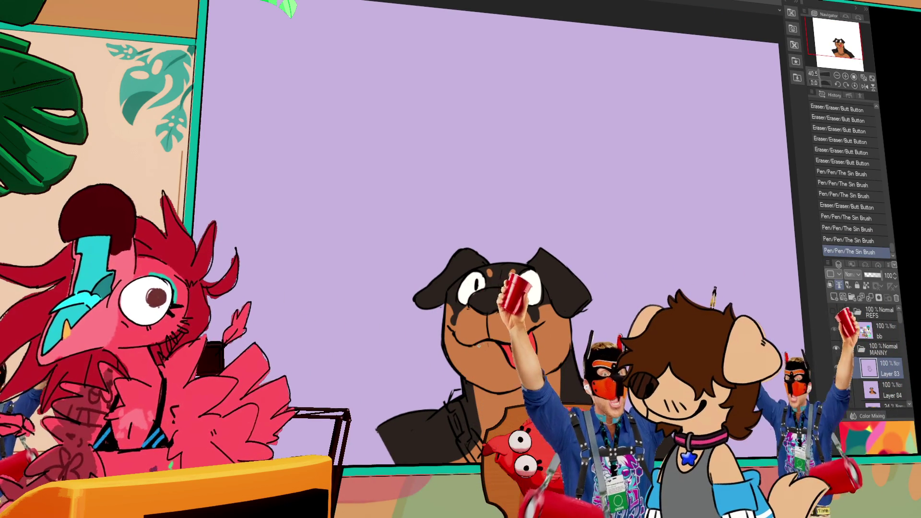
pyautogui.hotkey('ctrl', 'z')
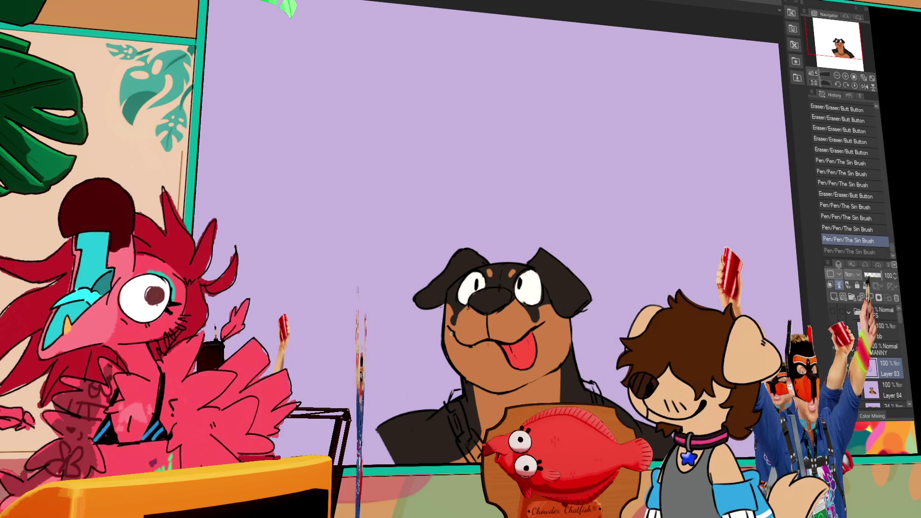
pyautogui.hotkey('ctrl', 'y')
# Step: Ink a line along the collar strap and restore the last undone stroke
pyautogui.moveTo(476, 344)
pyautogui.mouseDown()
pyautogui.moveTo(620, 288)
pyautogui.moveTo(586, 251)
pyautogui.mouseUp()
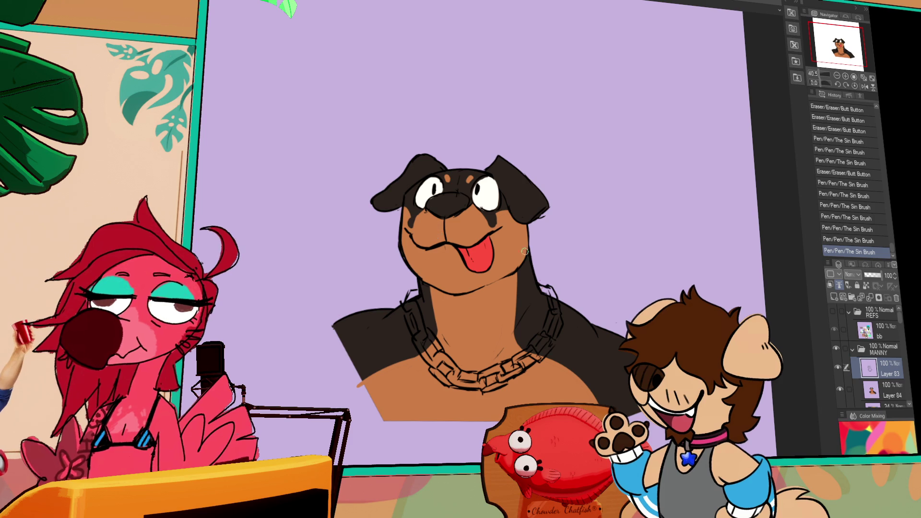
pyautogui.moveTo(417, 340); pyautogui.dragTo(409, 306)
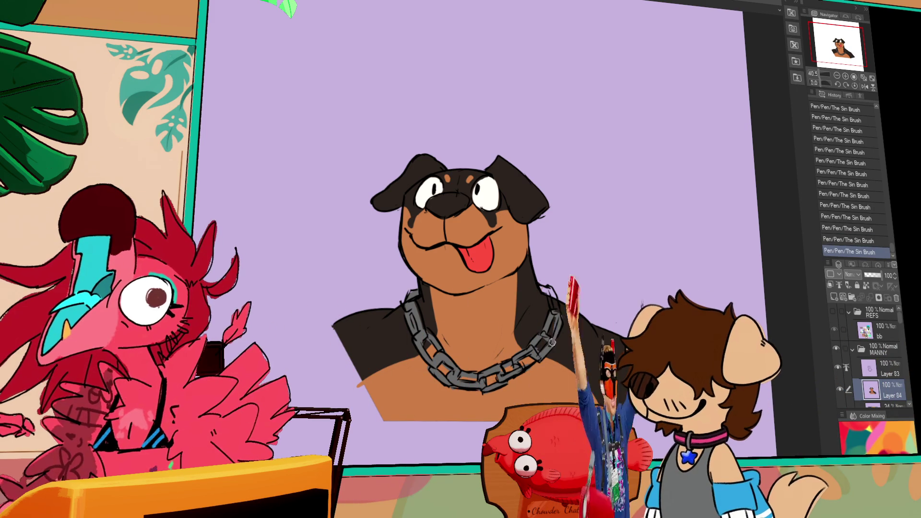
pyautogui.hotkey('ctrl', 'y')
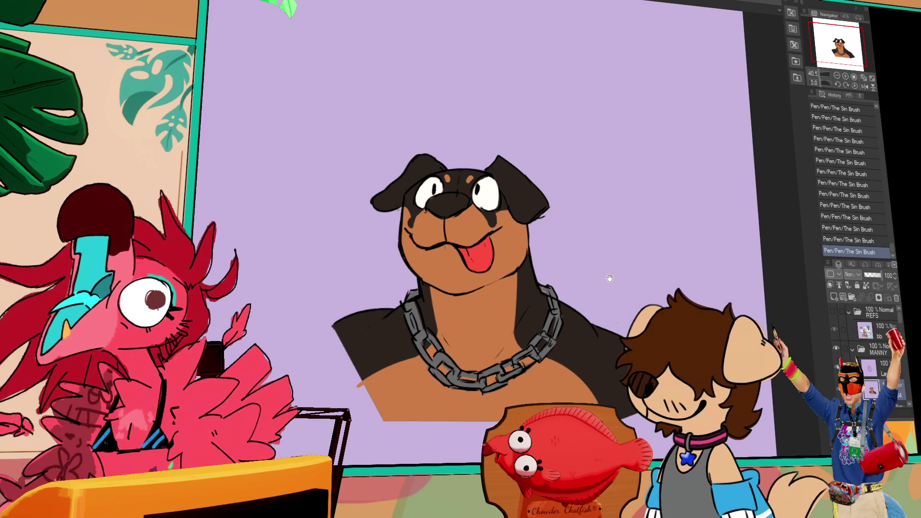
# Step: Compare the rottweiler's latest pupil strokes with undo/redo, keep them, and raise the head in view
pyautogui.moveTo(610, 277); pyautogui.dragTo(599, 300)
pyautogui.moveTo(541, 353); pyautogui.dragTo(543, 347)
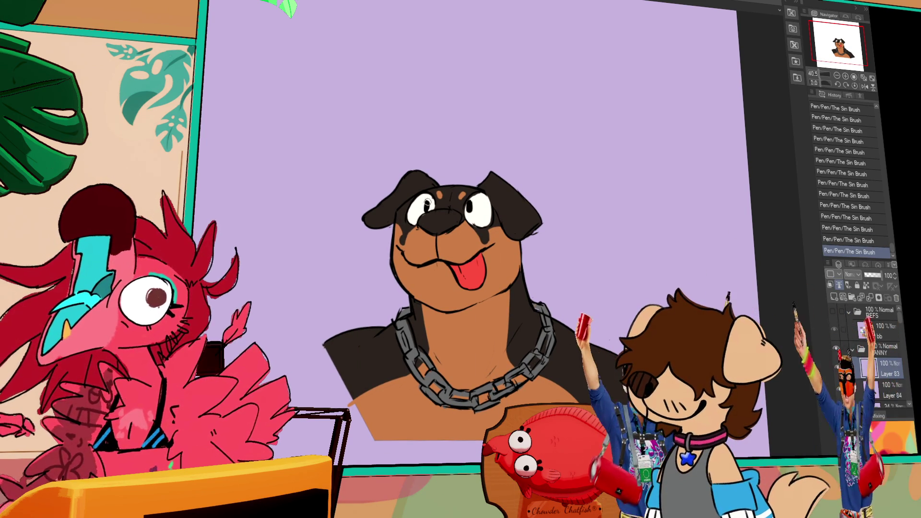
pyautogui.hotkey('ctrl', 'z')
pyautogui.hotkey('ctrl', 'z')
pyautogui.hotkey('ctrl', 'y')
pyautogui.hotkey('ctrl', 'y')
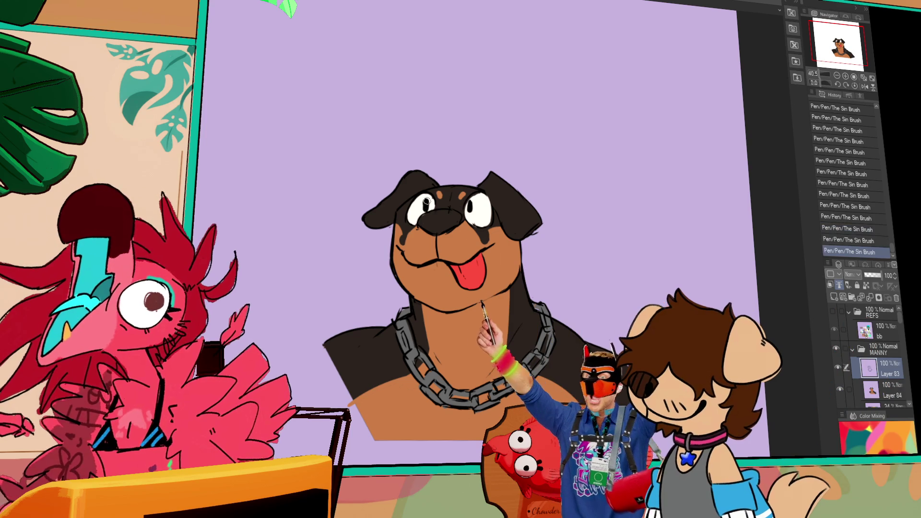
pyautogui.hotkey('ctrl', 'z')
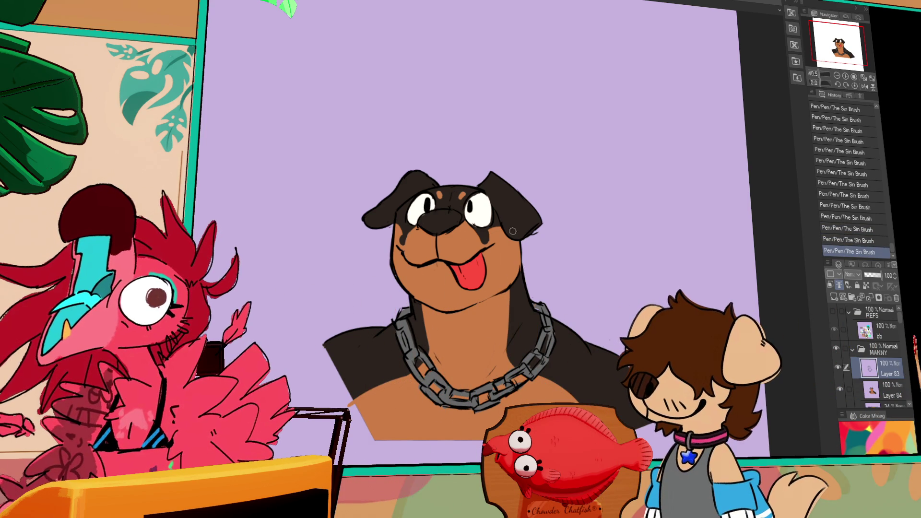
pyautogui.hotkey('ctrl', 'y')
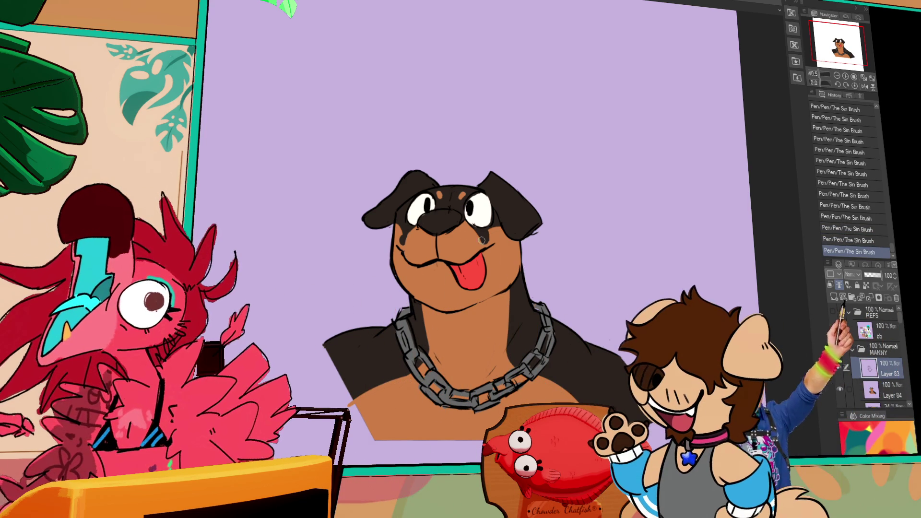
pyautogui.scroll(-2, 525, 354)
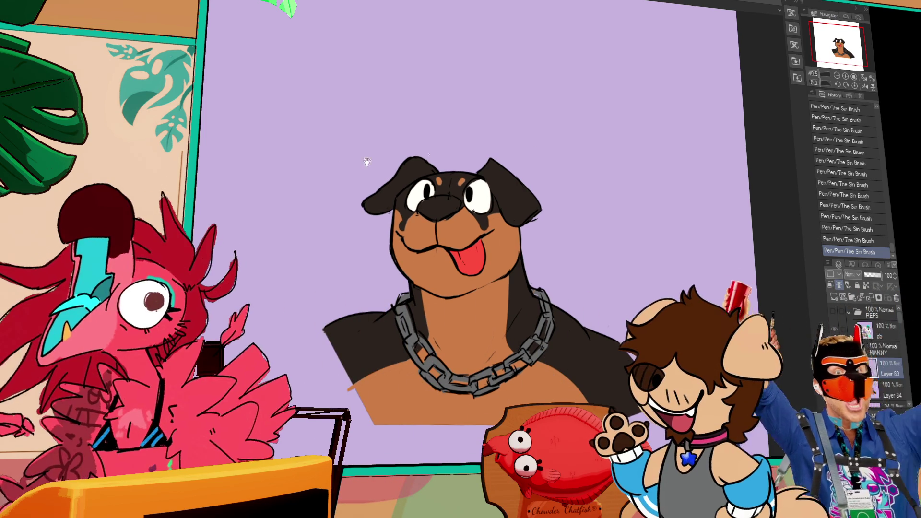
pyautogui.moveTo(436, 156); pyautogui.dragTo(435, 137)
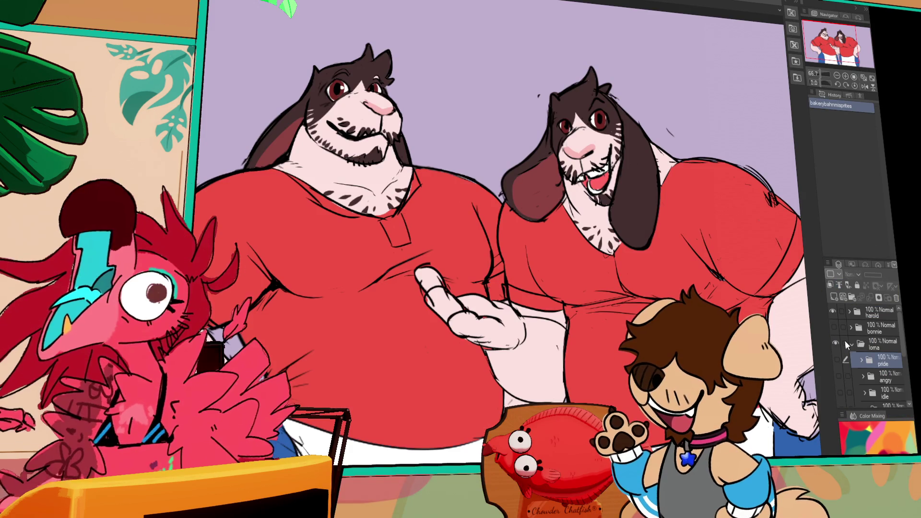
# Step: Hide the harold two-dog folder, then toggle the bothered and idle expression folders
pyautogui.click(834, 312)
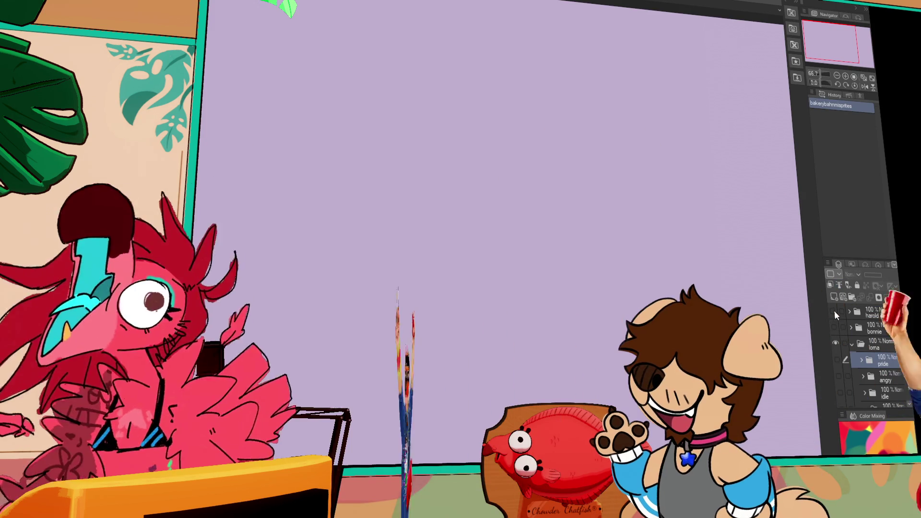
pyautogui.scroll(-3, 858, 348)
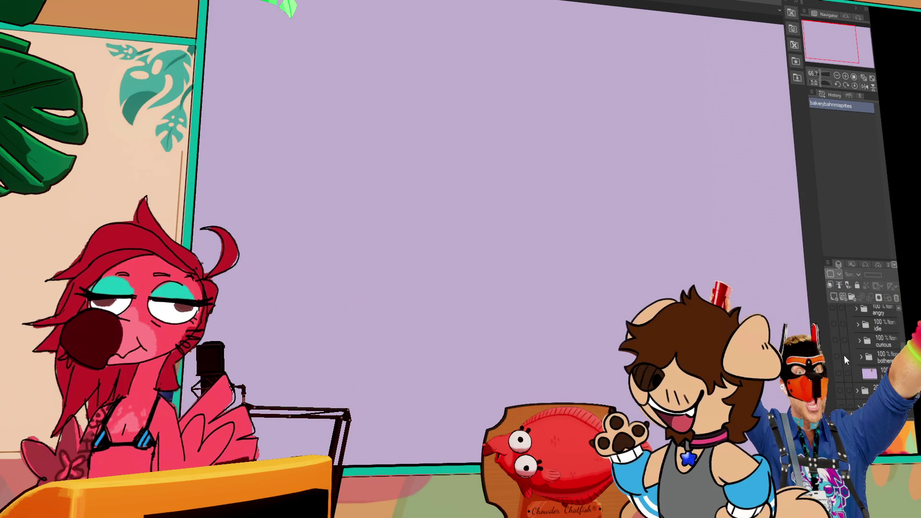
pyautogui.click(838, 357)
pyautogui.click(838, 357)
pyautogui.click(836, 341)
pyautogui.click(836, 340)
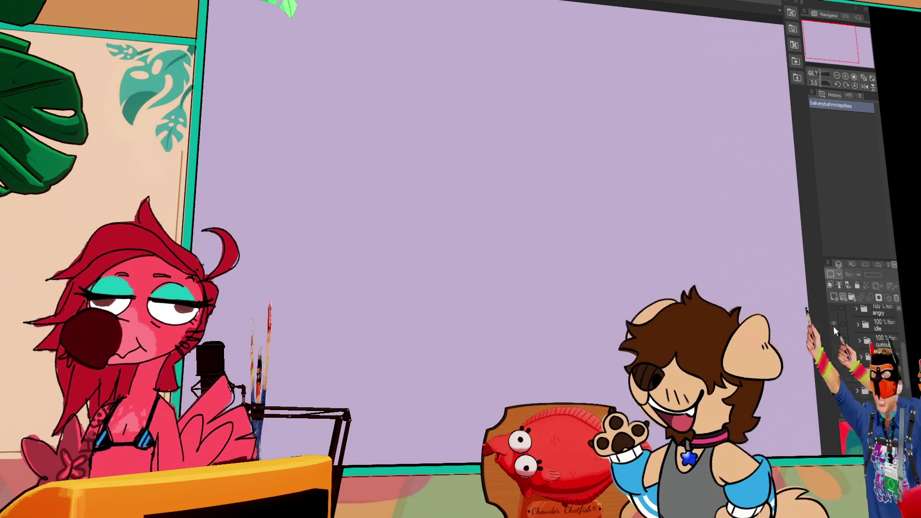
# Step: Toggle the idle pose and the angry sketch folders on and off to compare them
pyautogui.click(833, 326)
pyautogui.click(833, 326)
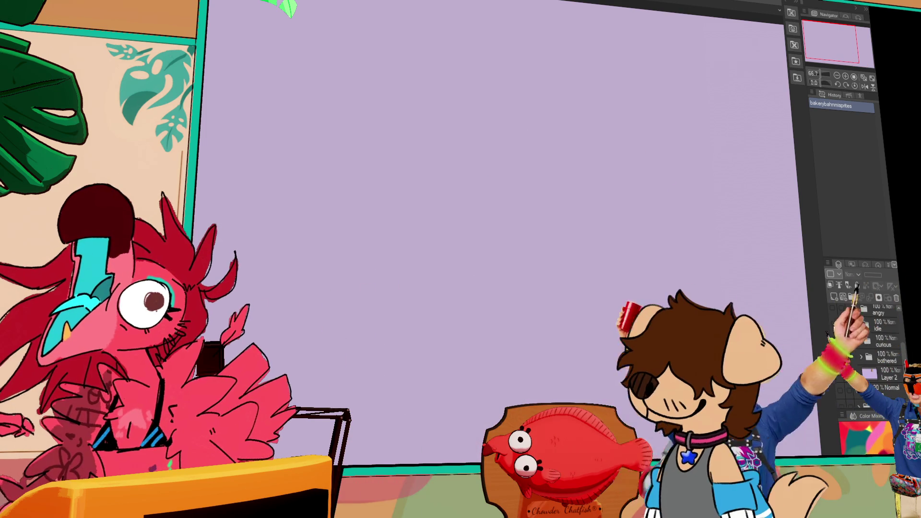
pyautogui.click(834, 326)
pyautogui.scroll(2, 835, 336)
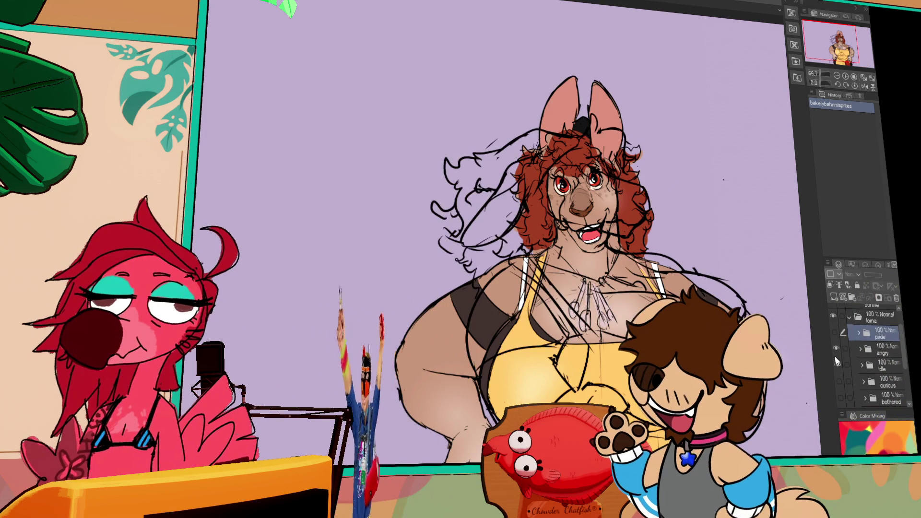
pyautogui.click(835, 349)
pyautogui.click(837, 366)
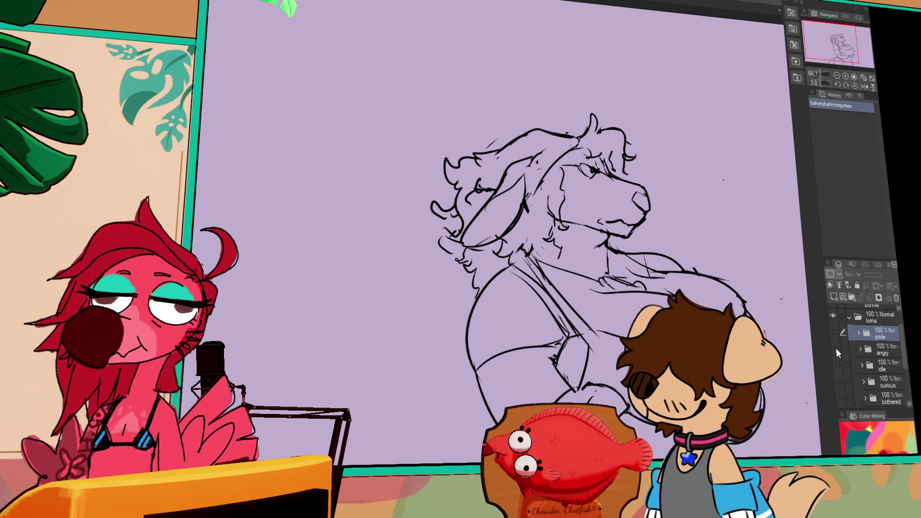
pyautogui.click(837, 349)
# Step: Preview the bothered expression and briefly the idle pose, leaving bothered visible
pyautogui.scroll(-2, 836, 350)
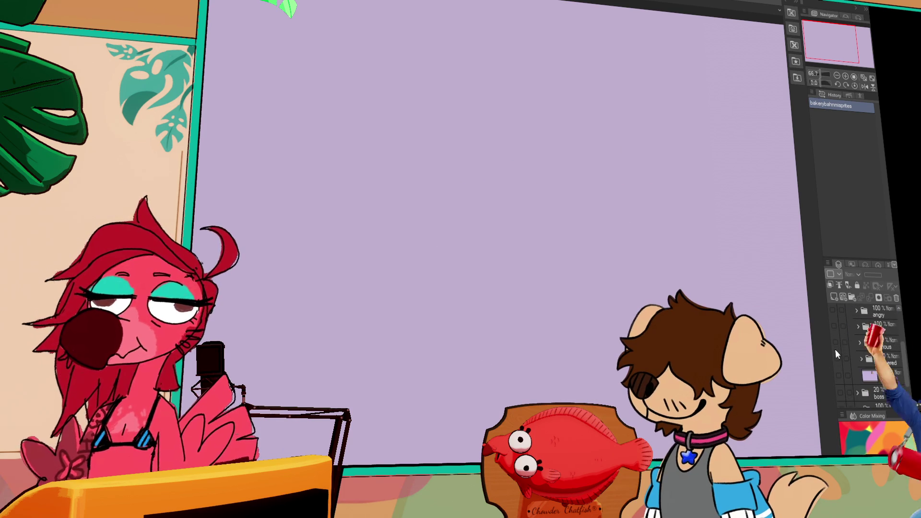
pyautogui.click(838, 359)
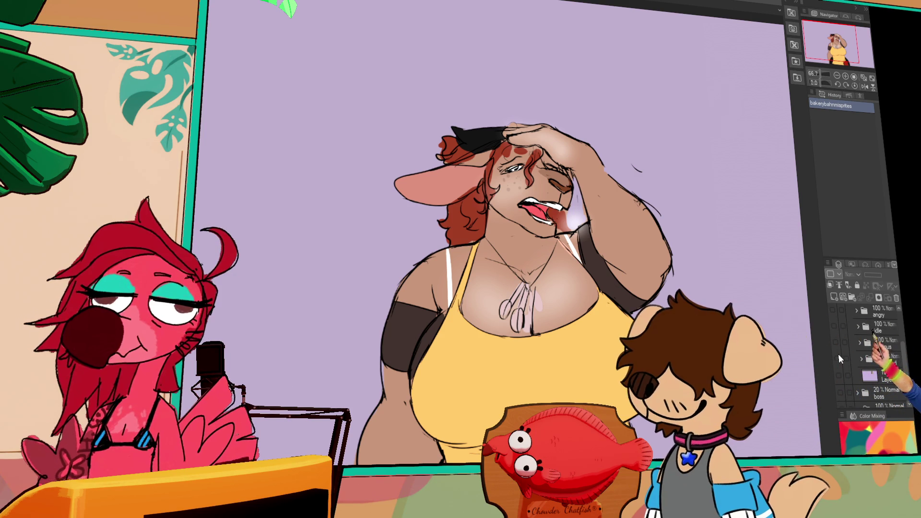
pyautogui.click(838, 358)
pyautogui.scroll(2, 837, 342)
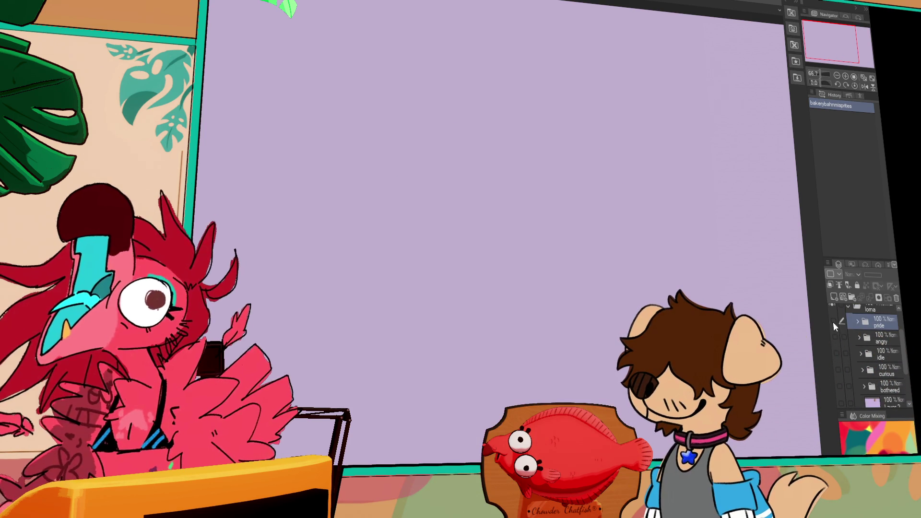
pyautogui.click(835, 355)
pyautogui.click(836, 360)
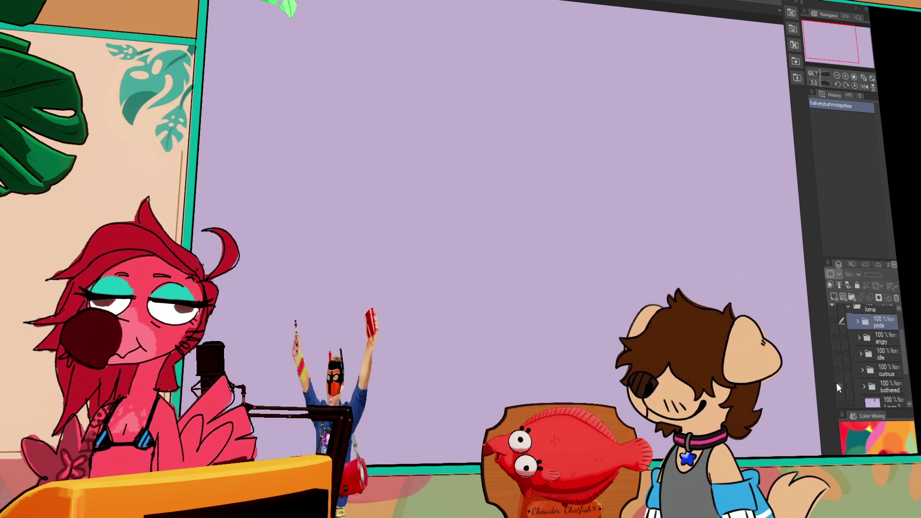
pyautogui.click(837, 385)
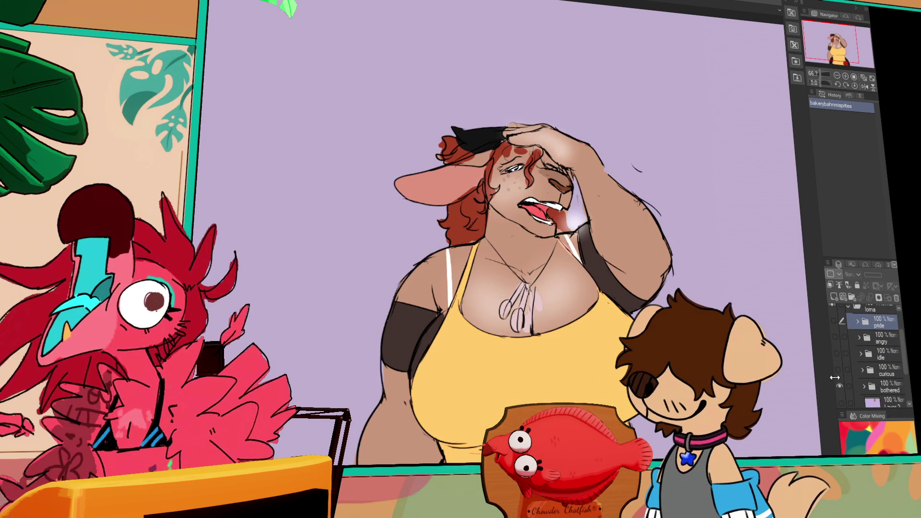
# Step: Cycle through the curious waving and idle poses, ending with the angry sketch and pride layer shown
pyautogui.click(839, 372)
pyautogui.click(839, 371)
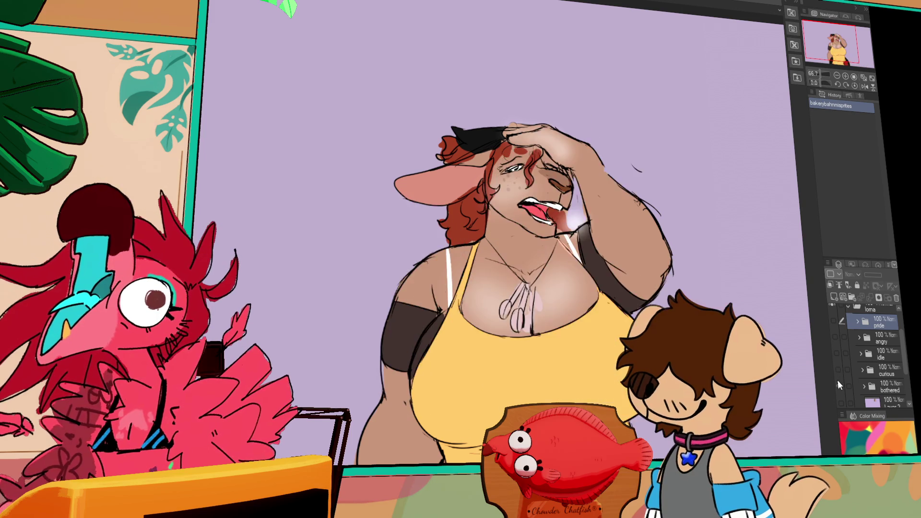
pyautogui.click(838, 383)
pyautogui.click(838, 374)
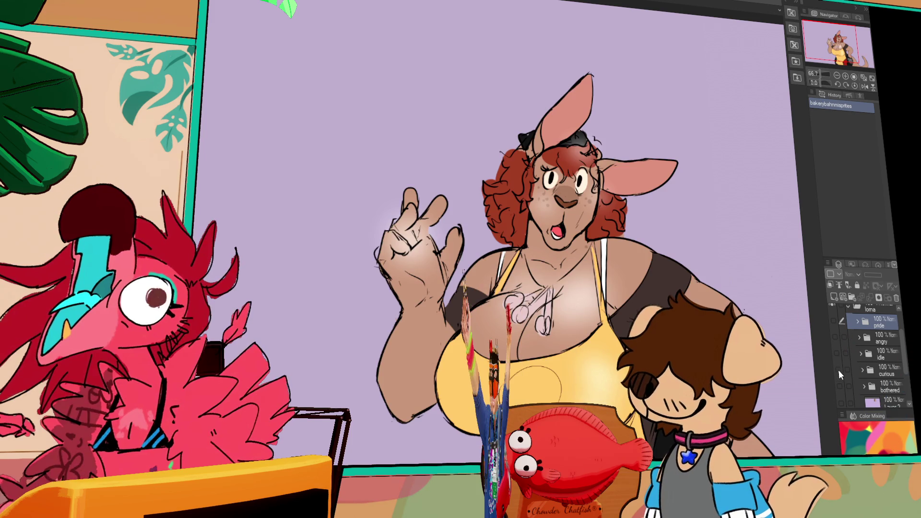
pyautogui.click(839, 370)
pyautogui.click(837, 354)
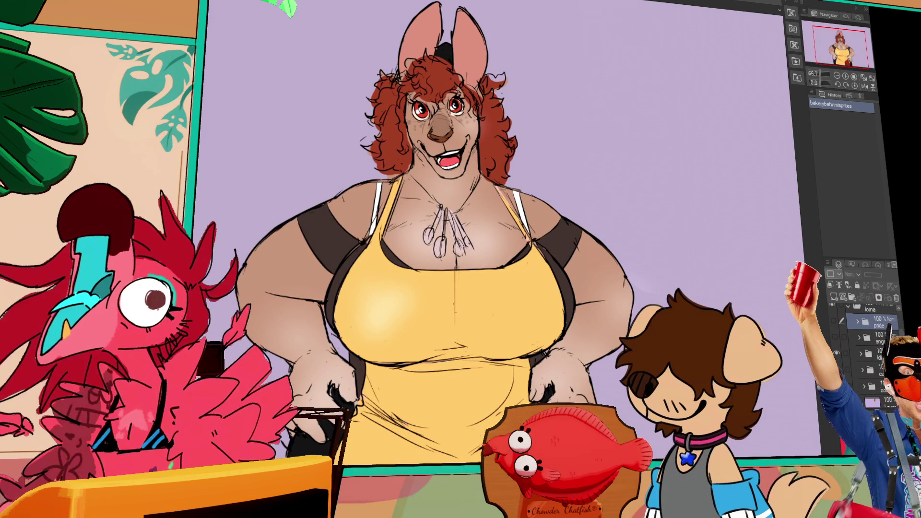
pyautogui.click(838, 354)
pyautogui.click(837, 342)
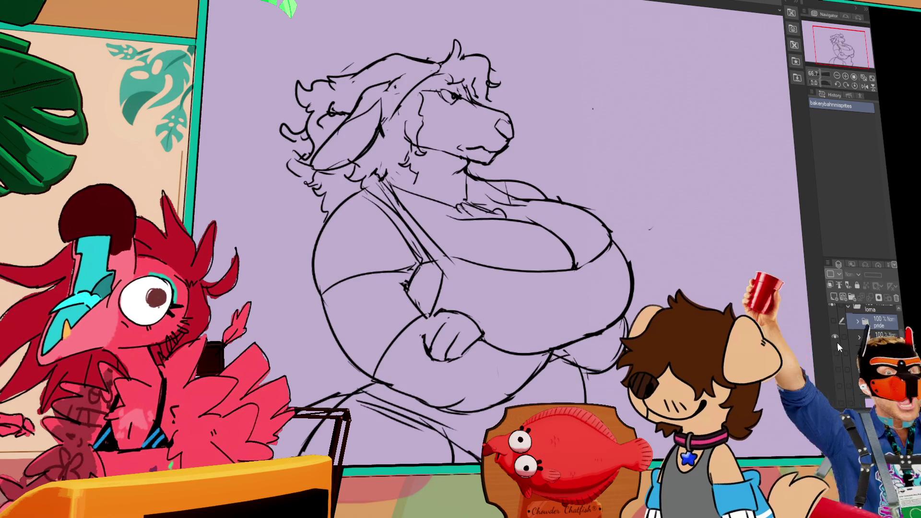
pyautogui.scroll(2, 837, 339)
pyautogui.click(834, 348)
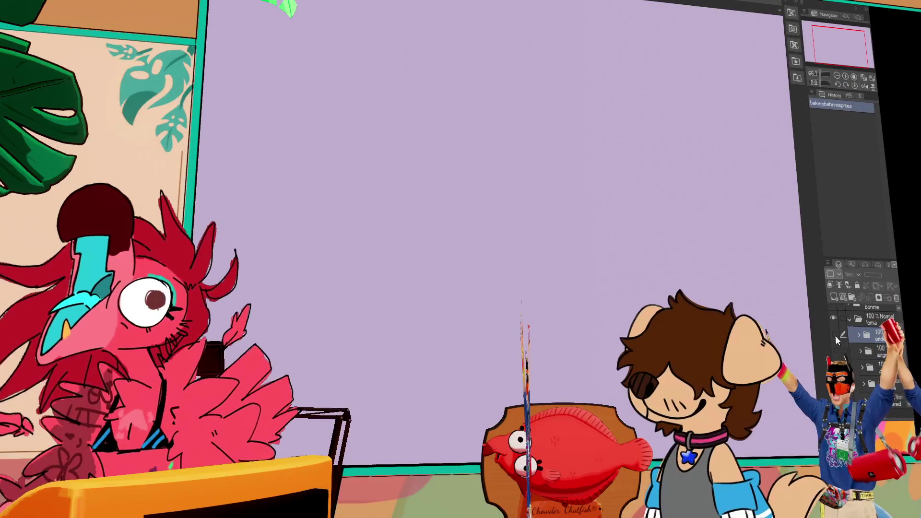
# Step: Hide the pride layer and flip through the angry, idle and curious poses
pyautogui.click(836, 335)
pyautogui.click(837, 353)
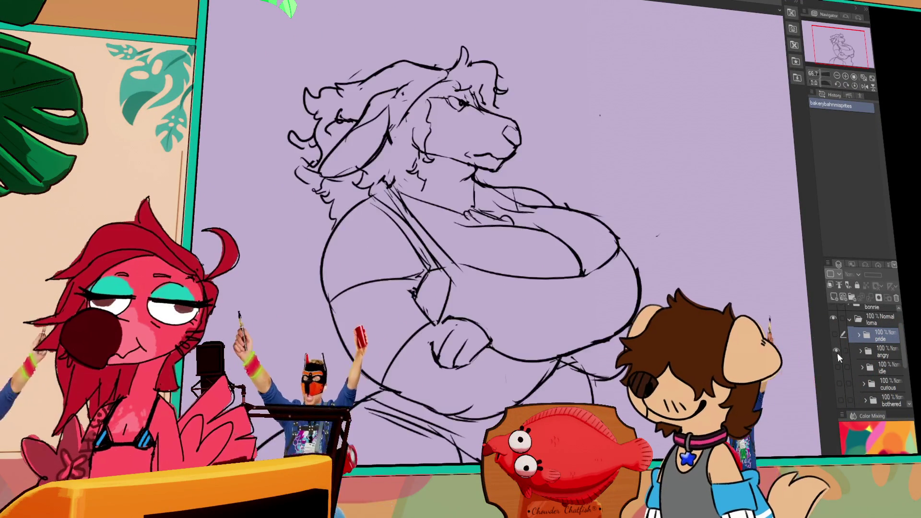
pyautogui.click(837, 353)
pyautogui.click(839, 368)
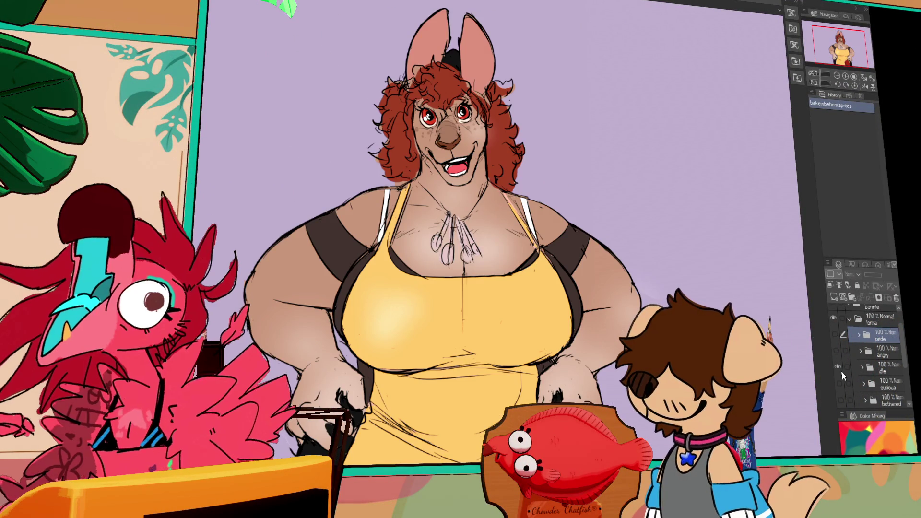
pyautogui.click(839, 367)
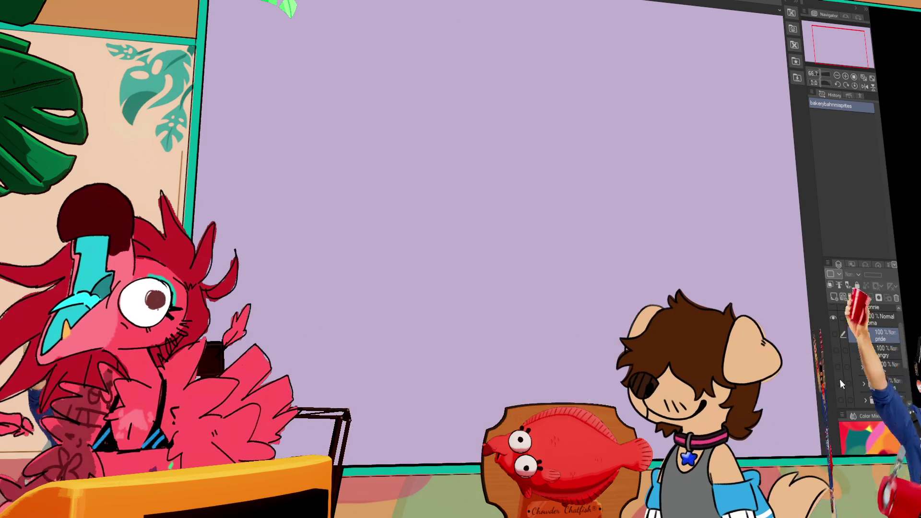
pyautogui.click(839, 383)
pyautogui.scroll(-1, 840, 380)
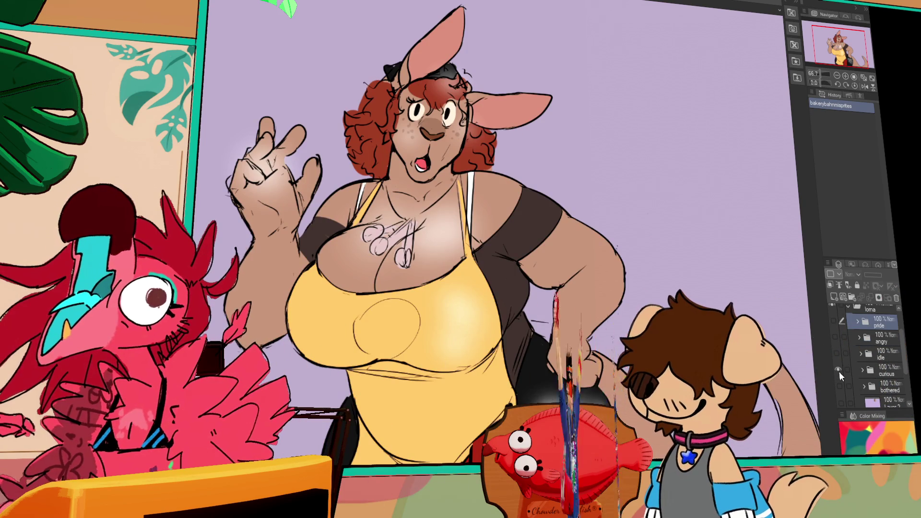
# Step: Preview the bothered expression, then turn all expression layers back on and zoom toward the face
pyautogui.click(839, 372)
pyautogui.click(840, 385)
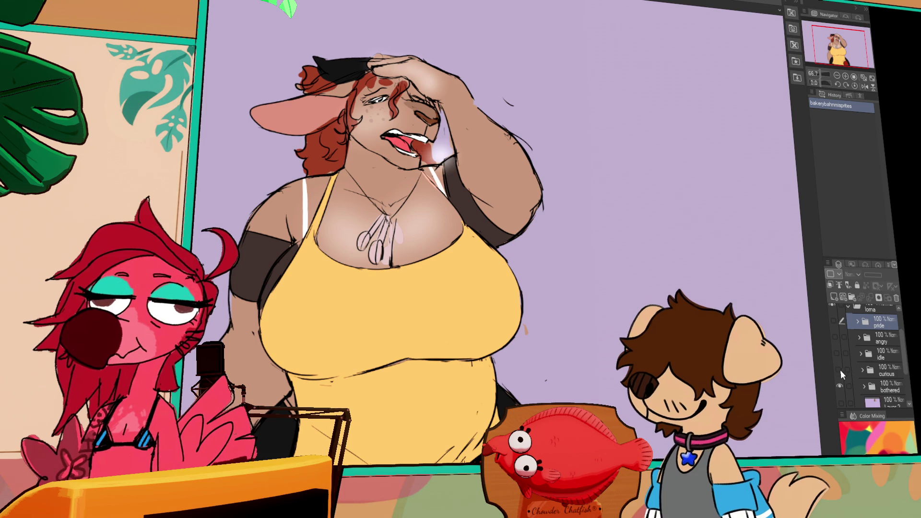
pyautogui.click(840, 385)
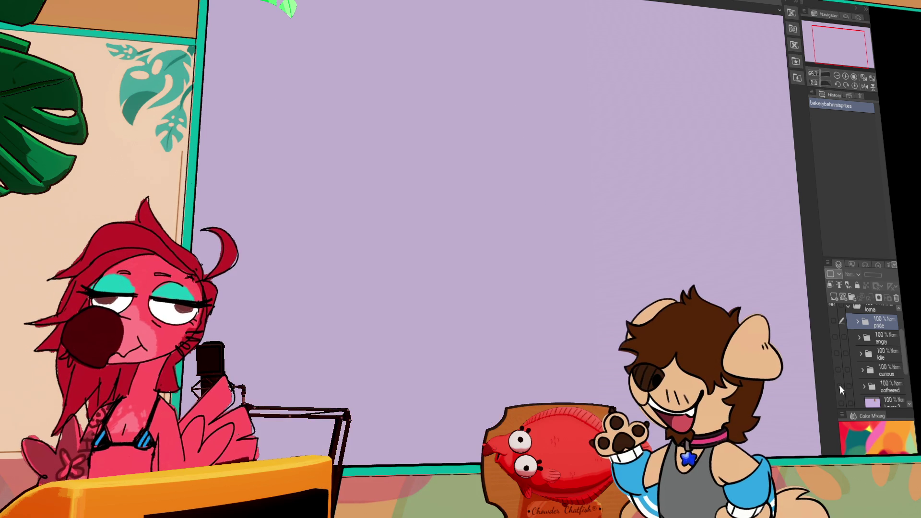
pyautogui.click(838, 324)
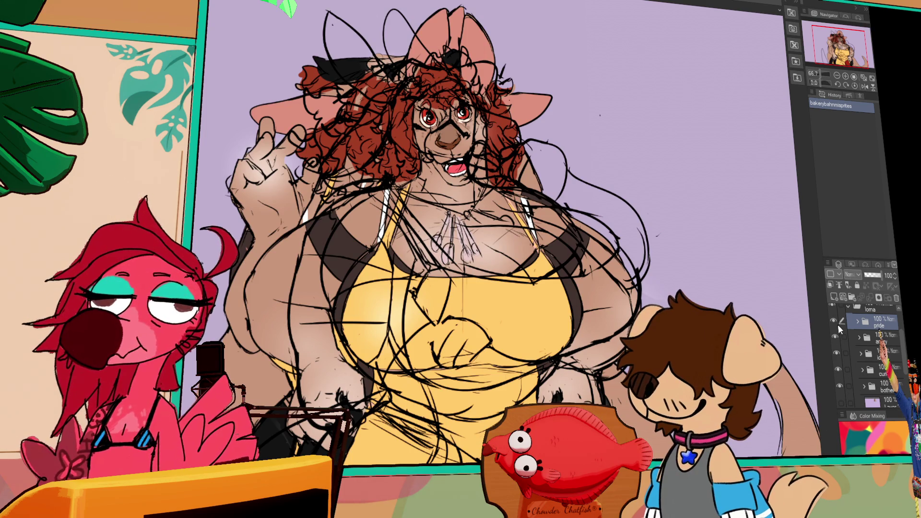
pyautogui.scroll(2, 444, 141)
pyautogui.scroll(2, 449, 142)
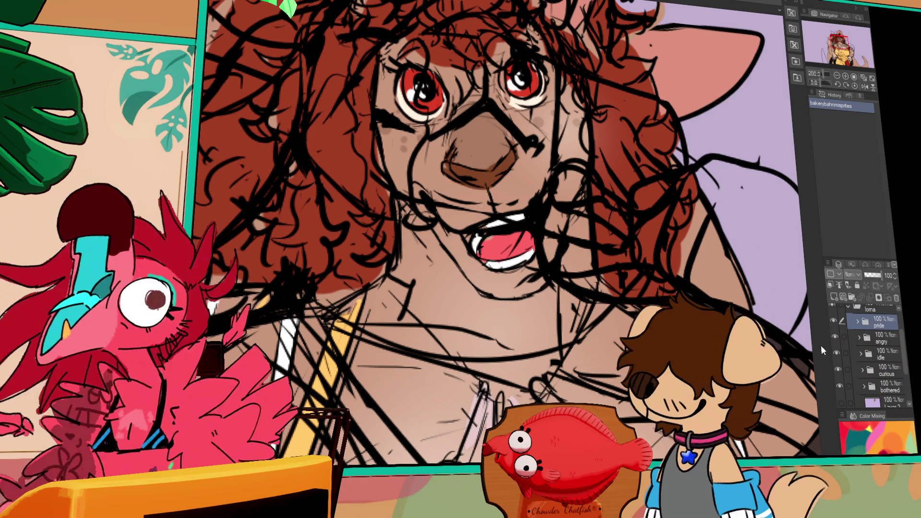
# Step: Hide the other expressions, show only the smiling idle pose, and fit the head in view
pyautogui.moveTo(836, 322); pyautogui.dragTo(835, 364)
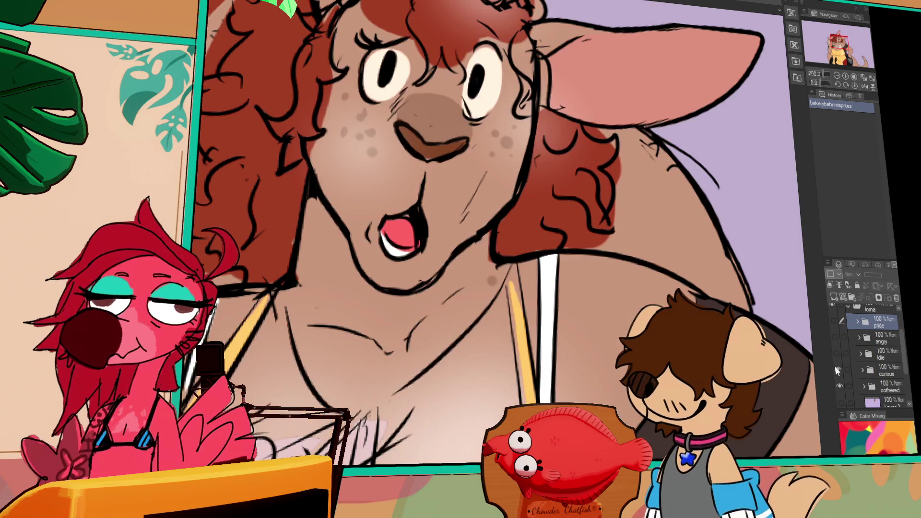
pyautogui.click(839, 386)
pyautogui.click(836, 353)
pyautogui.click(881, 354)
pyautogui.hotkey('ctrl', '0')
# Step: Fade idle's Layer 1 and Layer 6 to 31% opacity and add a new vector layer for inking
pyautogui.click(861, 354)
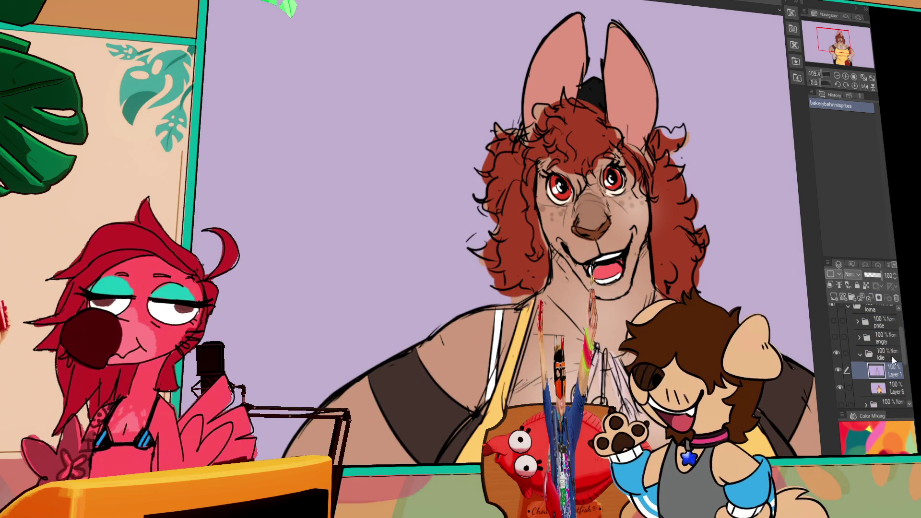
pyautogui.keyDown('ctrl'); pyautogui.click(893, 390); pyautogui.keyUp('ctrl')
pyautogui.click(872, 276)
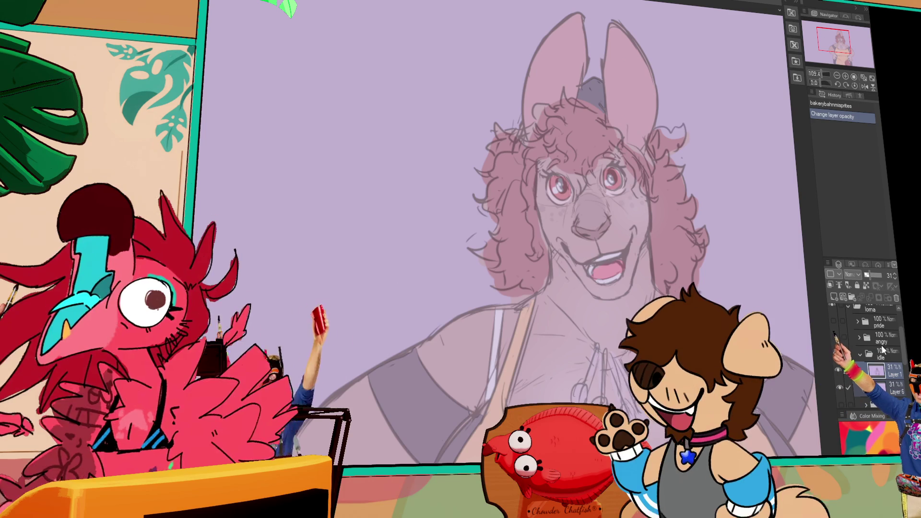
pyautogui.click(842, 297)
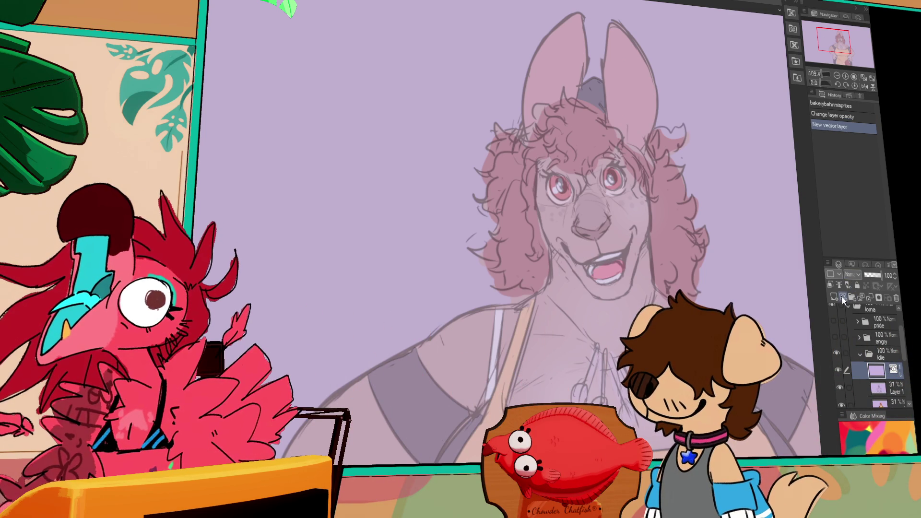
pyautogui.click(846, 76)
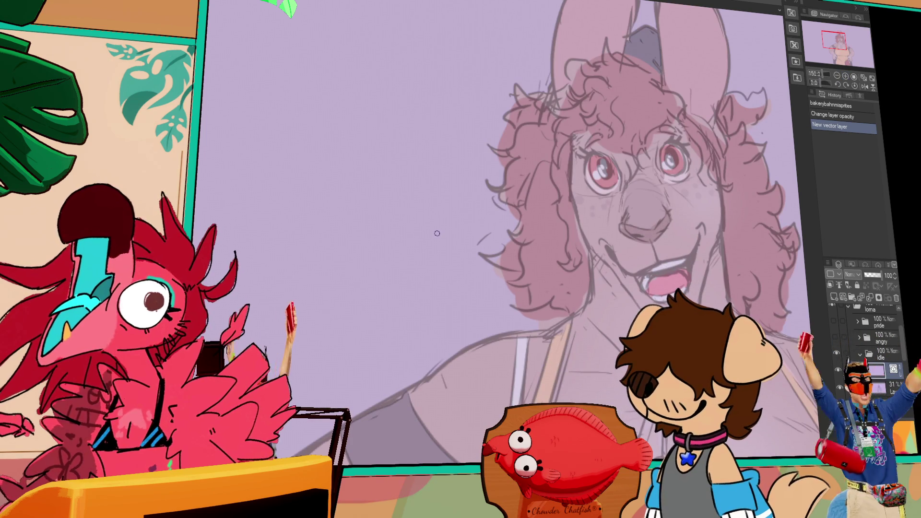
pyautogui.moveTo(627, 176)
pyautogui.mouseDown()
pyautogui.moveTo(589, 200)
pyautogui.moveTo(528, 214)
pyautogui.mouseUp()
# Step: Ink a black curl along the kangaroo's left hair, then zoom out to 100%
pyautogui.hotkey('ctrl', 'z')
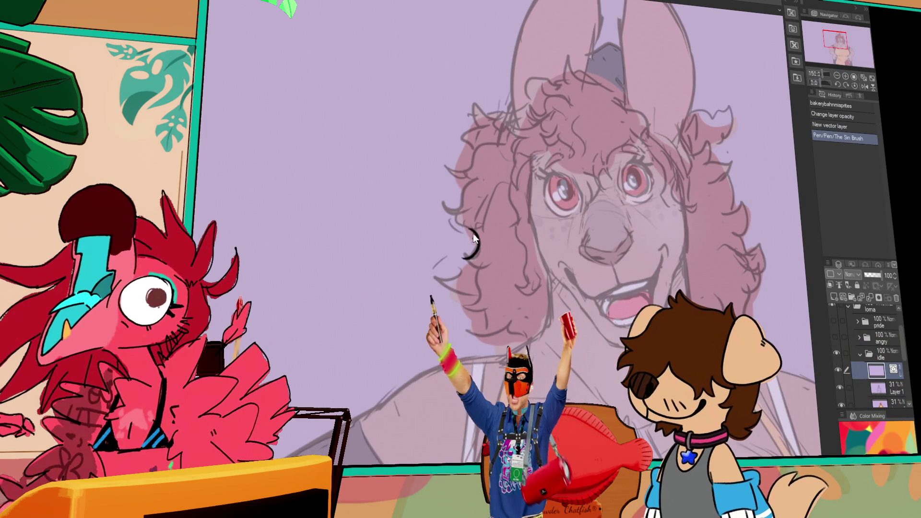
pyautogui.moveTo(477, 228); pyautogui.dragTo(460, 253)
pyautogui.moveTo(461, 255); pyautogui.dragTo(480, 263)
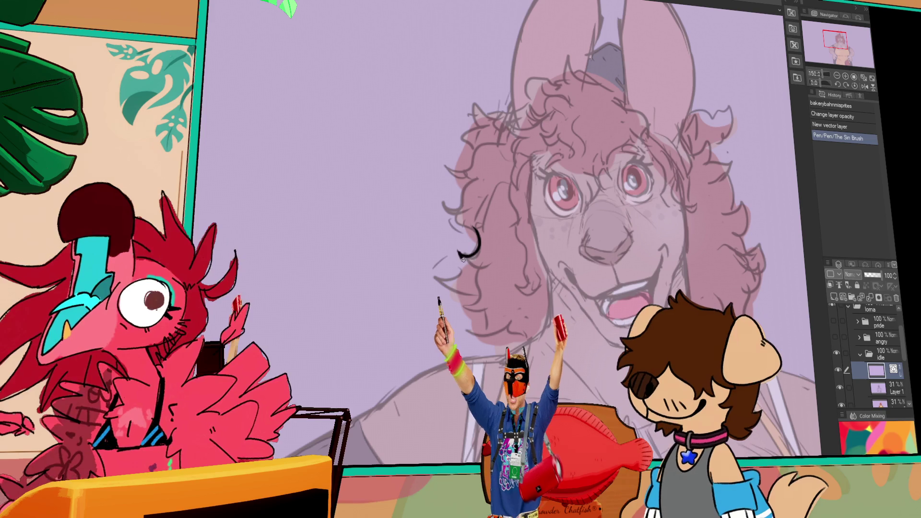
pyautogui.click(844, 76)
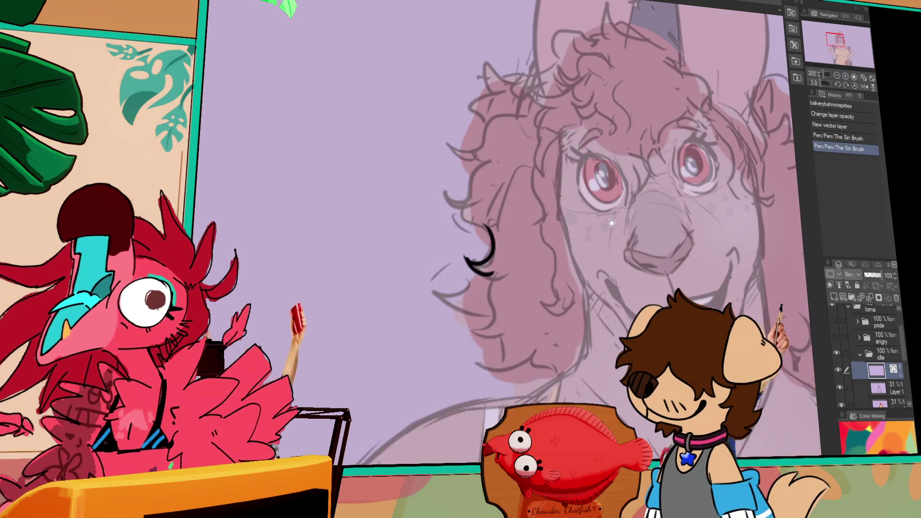
pyautogui.click(837, 77)
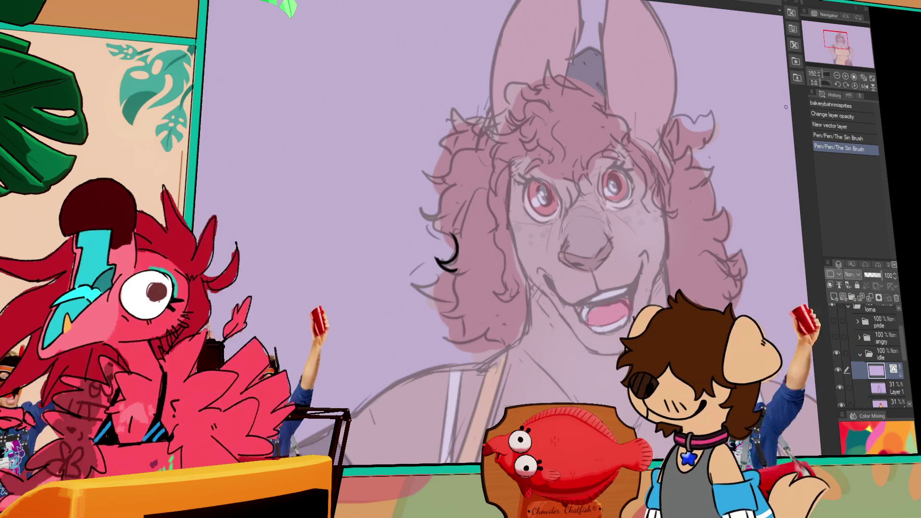
pyautogui.click(837, 76)
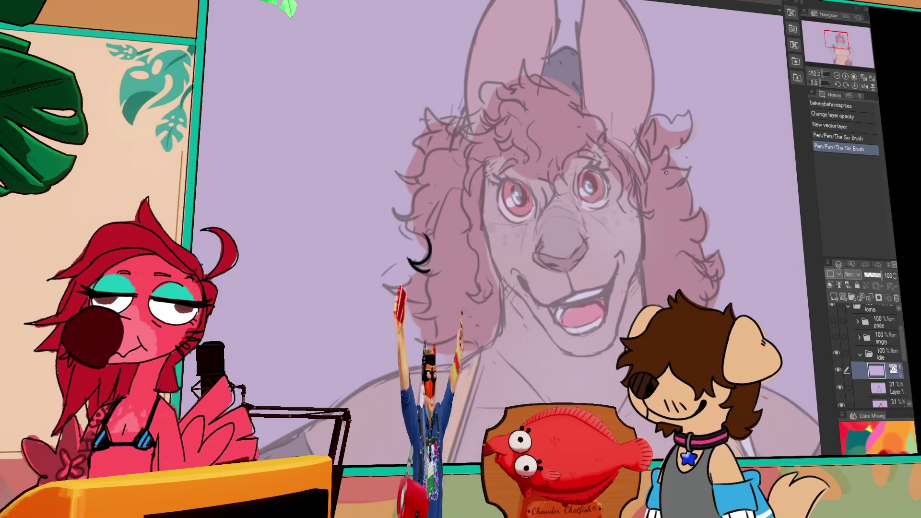
# Step: Pan over the torso and ears and apply the new image resolution
pyautogui.moveTo(737, 121)
pyautogui.mouseDown()
pyautogui.moveTo(734, 77)
pyautogui.moveTo(691, 182)
pyautogui.moveTo(694, 19)
pyautogui.mouseUp()
pyautogui.moveTo(480, 240)
pyautogui.mouseDown()
pyautogui.moveTo(418, 99)
pyautogui.moveTo(418, 220)
pyautogui.mouseUp()
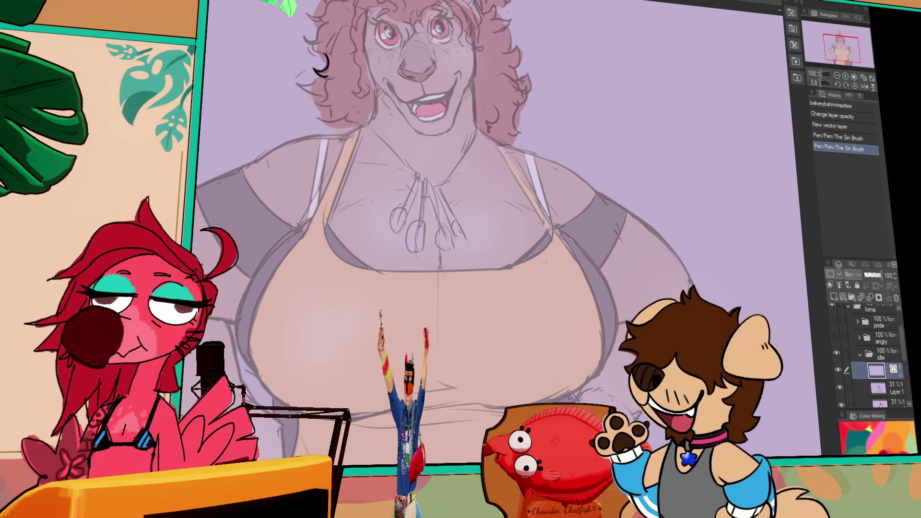
pyautogui.moveTo(418, 116); pyautogui.dragTo(417, 278)
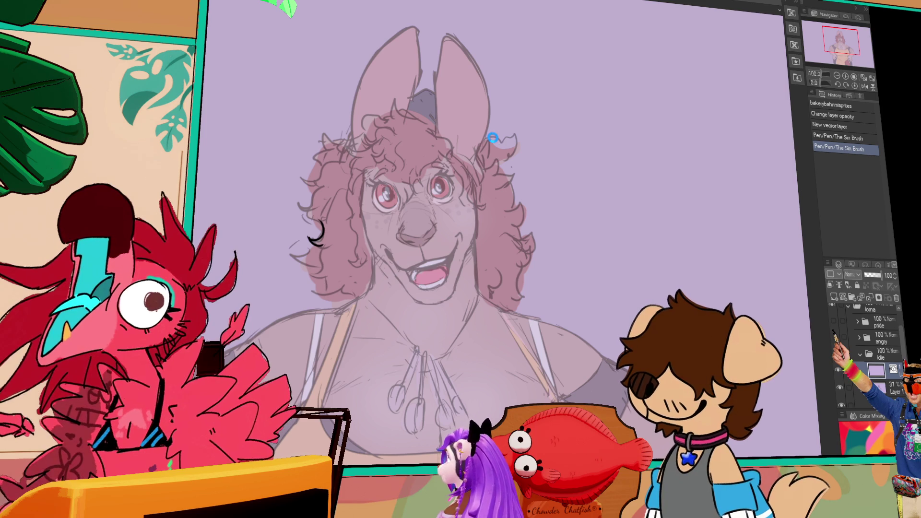
pyautogui.press('Return')
pyautogui.moveTo(516, 23); pyautogui.dragTo(505, 149)
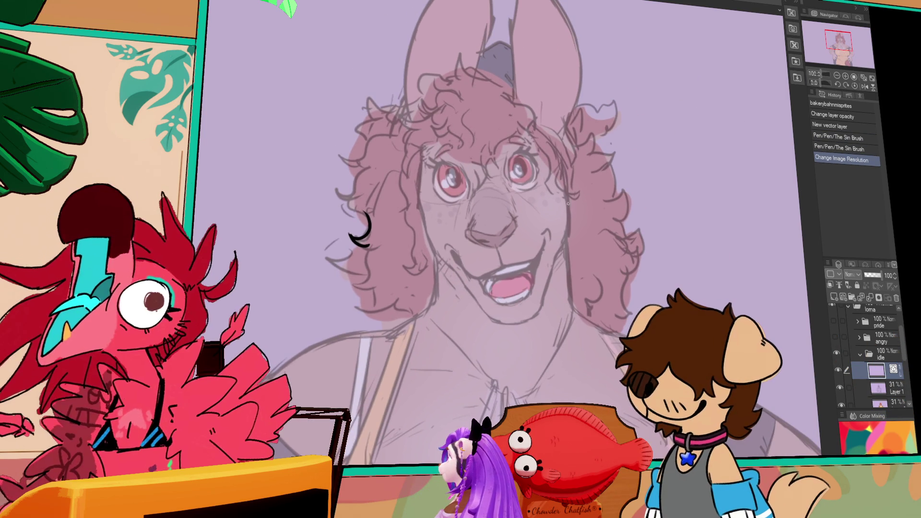
# Step: Erase the stray strokes beside the face and show the boss folder's artwork
pyautogui.hotkey('ctrl', 'z')
pyautogui.moveTo(355, 230); pyautogui.dragTo(367, 221)
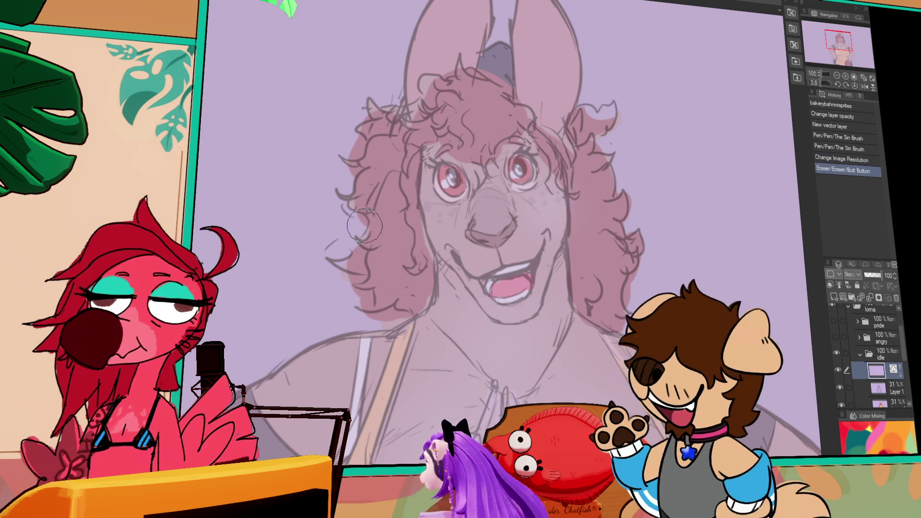
pyautogui.click(368, 222)
pyautogui.hotkey('ctrl', 'z')
pyautogui.scroll(-5, 897, 345)
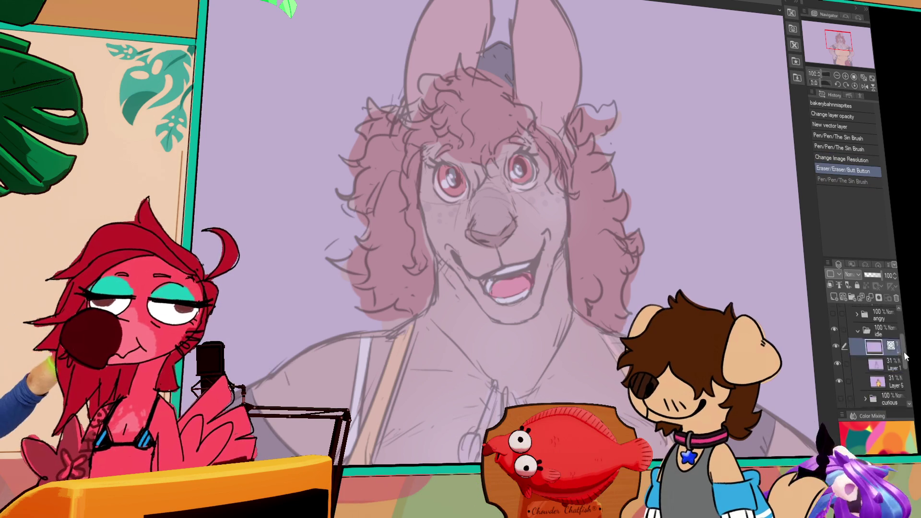
pyautogui.click(837, 365)
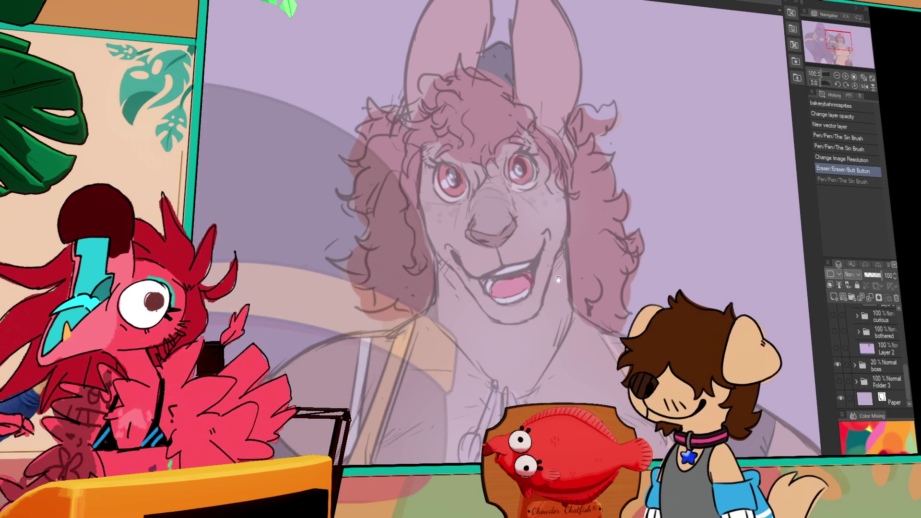
# Step: Draw and undo a trial horizontal stroke and a curved black line
pyautogui.moveTo(312, 192); pyautogui.dragTo(446, 206)
pyautogui.hotkey('ctrl', 'z')
pyautogui.moveTo(288, 84); pyautogui.dragTo(372, 183)
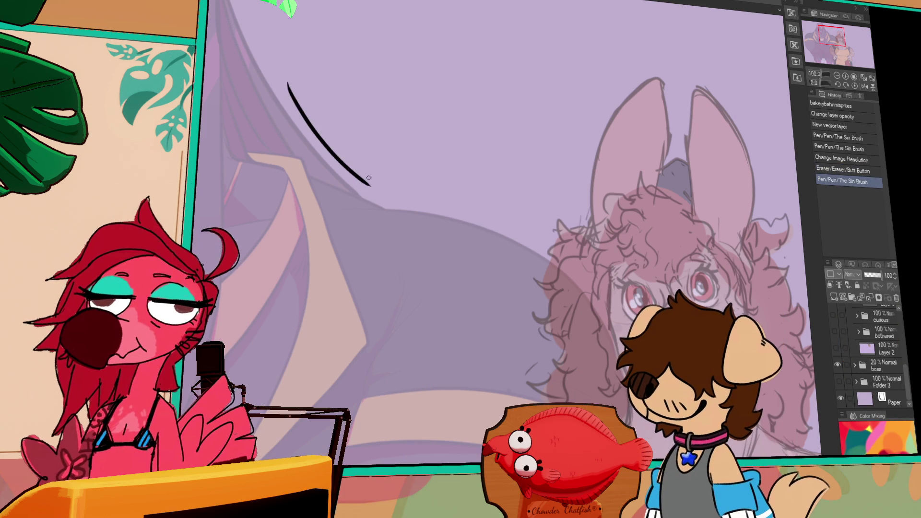
pyautogui.scroll(5, 374, 182)
pyautogui.hotkey('ctrl', 'z')
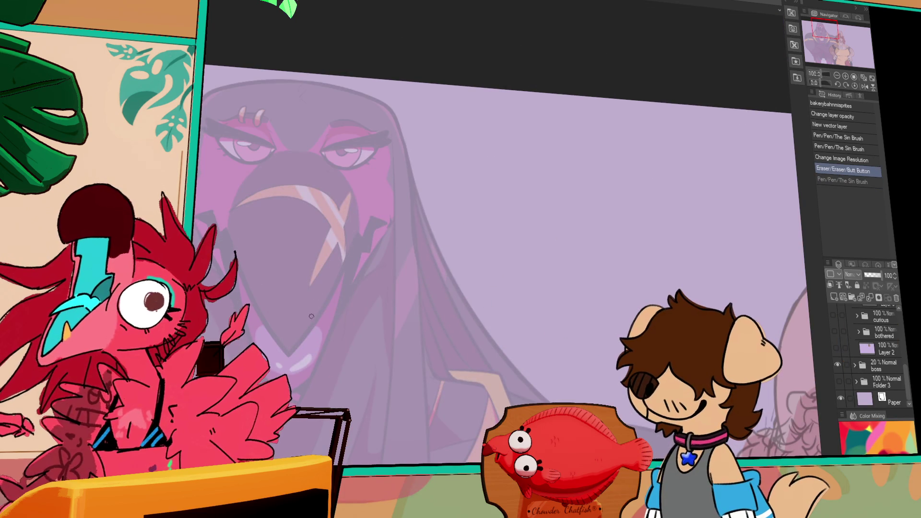
# Step: Test short and long strokes on the figure, undo the long one, hide the boss folder and recenter the kangaroo
pyautogui.moveTo(406, 115); pyautogui.dragTo(417, 172)
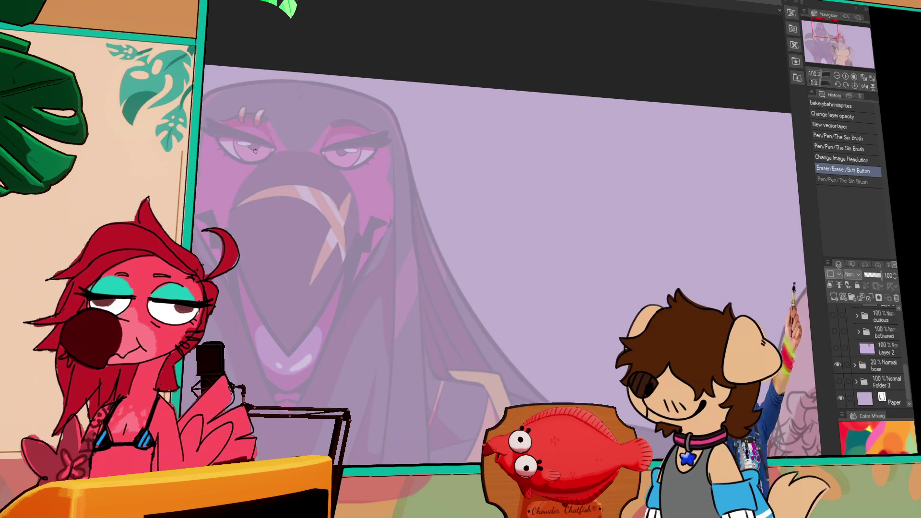
pyautogui.moveTo(425, 193); pyautogui.dragTo(486, 312)
pyautogui.hotkey('ctrl', 'z')
pyautogui.hotkey('ctrl', 'y')
pyautogui.hotkey('ctrl', 'z')
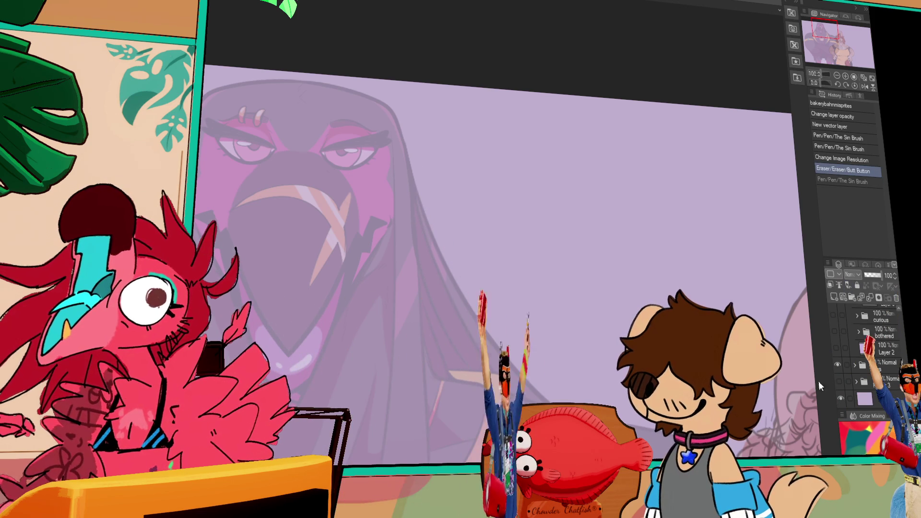
pyautogui.click(837, 365)
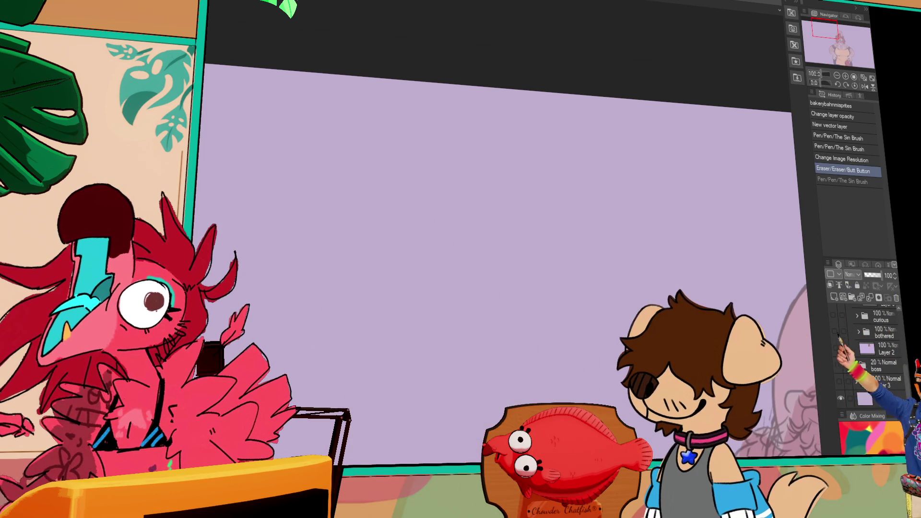
pyautogui.moveTo(720, 312); pyautogui.dragTo(403, 153)
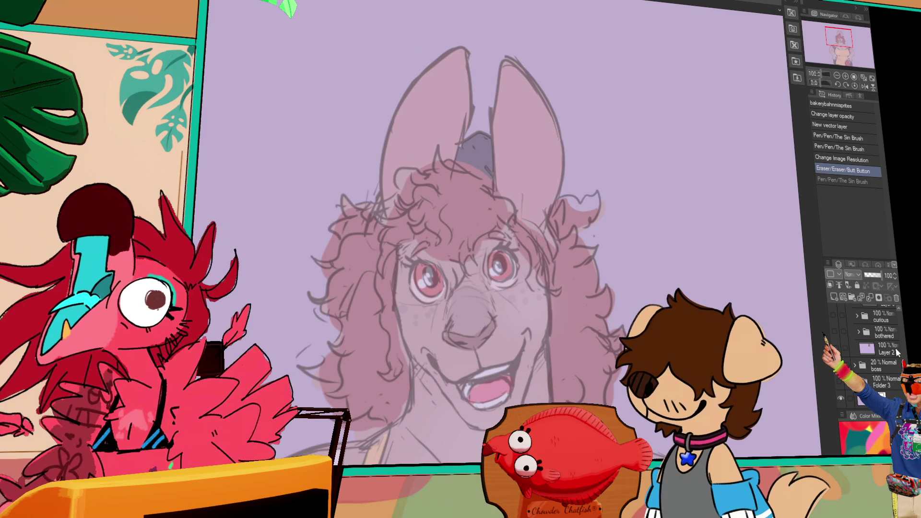
pyautogui.scroll(5, 868, 341)
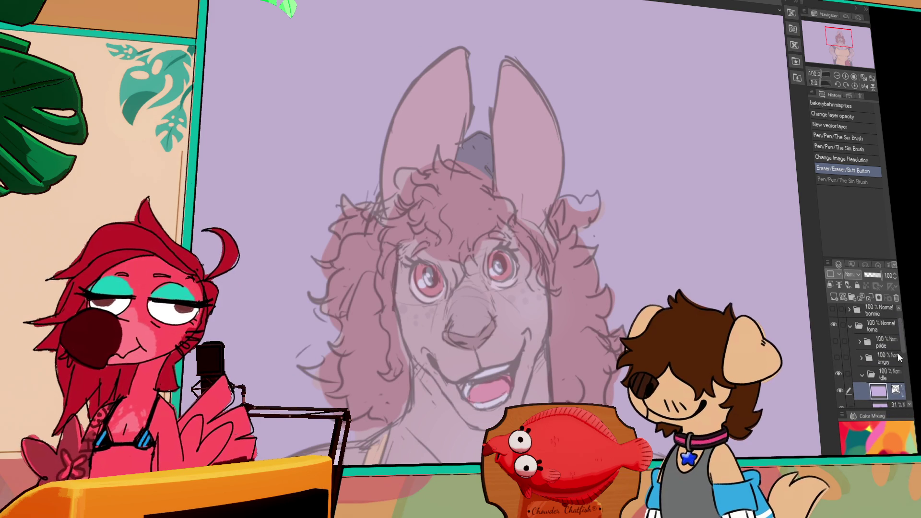
# Step: Ink a curve along the kangaroo's left jaw toward the chin
pyautogui.scroll(-2, 890, 379)
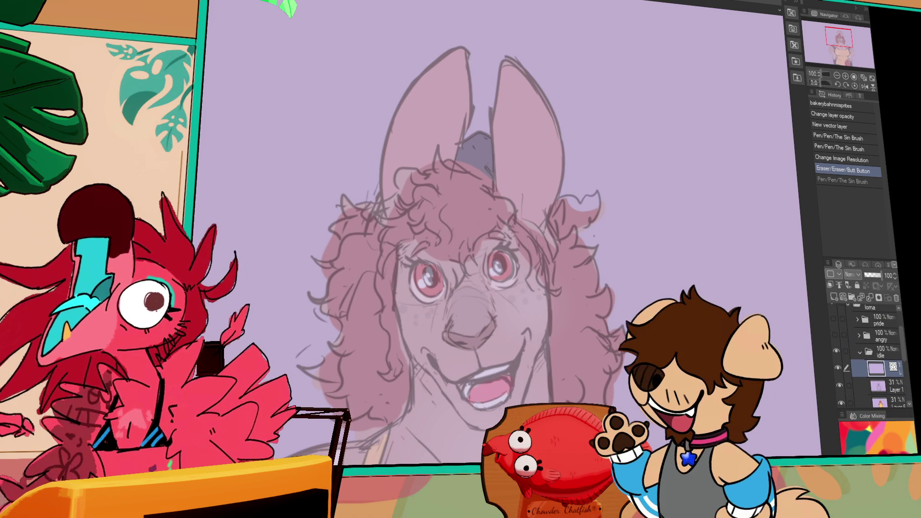
pyautogui.scroll(-2, 544, 280)
pyautogui.moveTo(542, 231); pyautogui.dragTo(545, 291)
pyautogui.moveTo(391, 255); pyautogui.dragTo(468, 369)
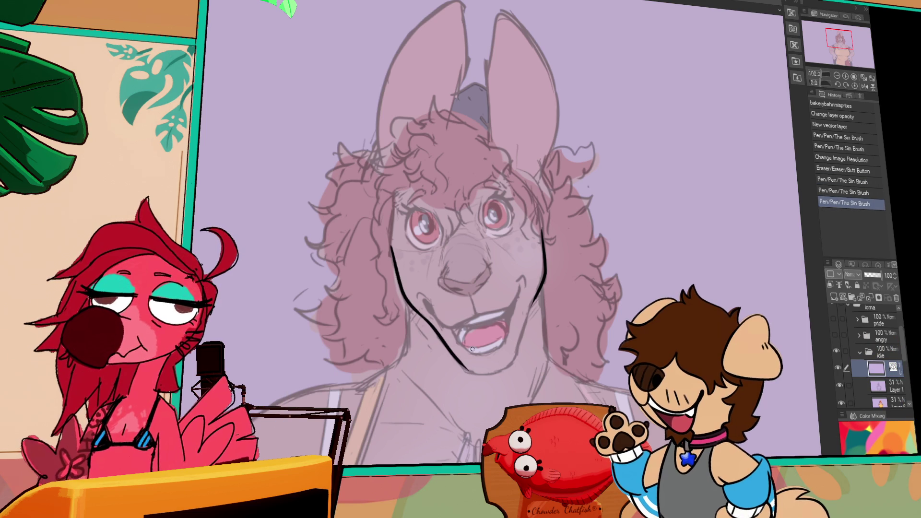
pyautogui.scroll(-3, 556, 245)
pyautogui.moveTo(554, 206)
pyautogui.mouseDown()
pyautogui.moveTo(523, 280)
pyautogui.moveTo(475, 284)
pyautogui.moveTo(535, 275)
pyautogui.moveTo(532, 284)
pyautogui.moveTo(525, 275)
pyautogui.mouseUp()
pyautogui.hotkey('ctrl', 'z')
# Step: Extend the jaw line and trim the overhang below the chin with the vector eraser
pyautogui.moveTo(533, 230); pyautogui.dragTo(551, 223)
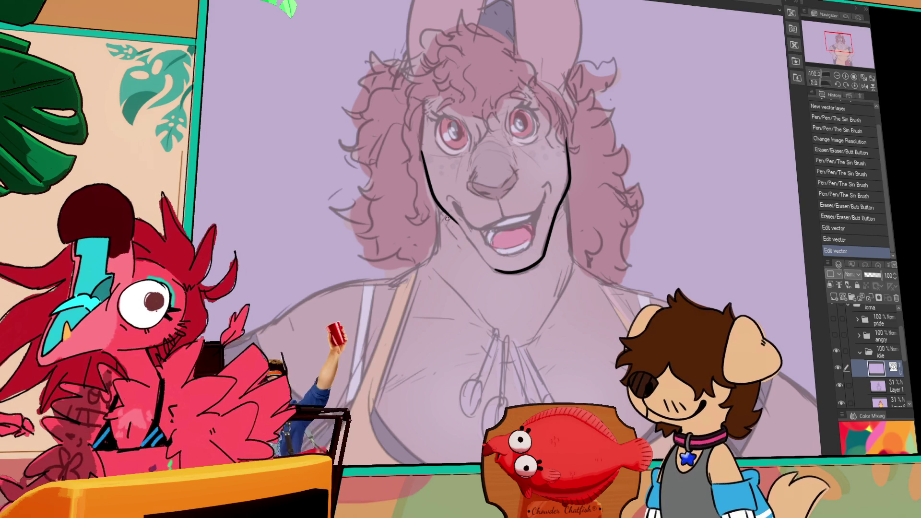
pyautogui.moveTo(453, 217); pyautogui.dragTo(487, 261)
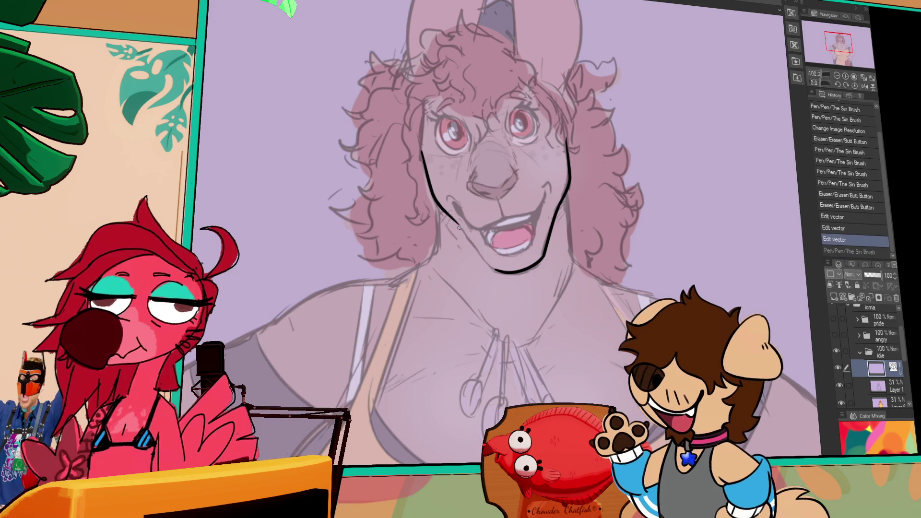
pyautogui.hotkey('ctrl', 'y')
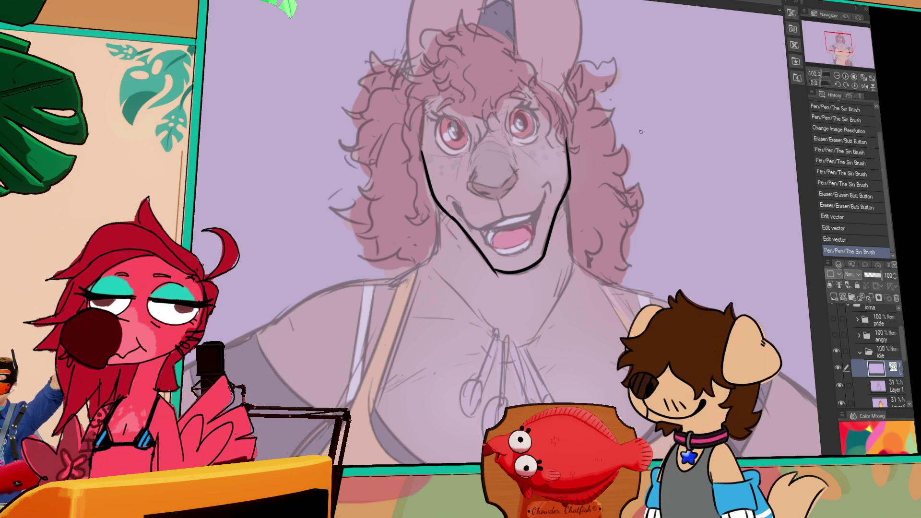
pyautogui.click(499, 277)
pyautogui.press('e')
pyautogui.click(501, 281)
pyautogui.moveTo(638, 223); pyautogui.dragTo(642, 232)
pyautogui.moveTo(490, 262)
pyautogui.mouseDown()
pyautogui.moveTo(477, 238)
pyautogui.moveTo(502, 283)
pyautogui.mouseUp()
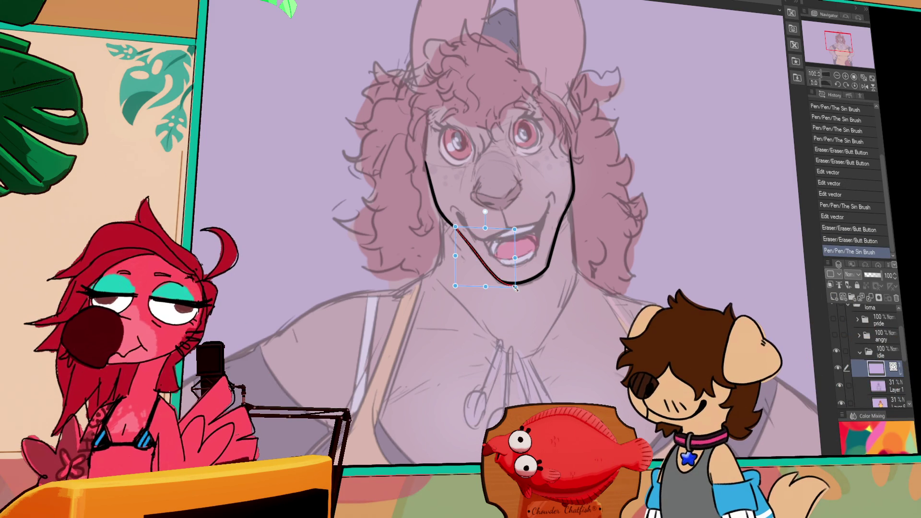
pyautogui.moveTo(512, 285); pyautogui.dragTo(510, 282)
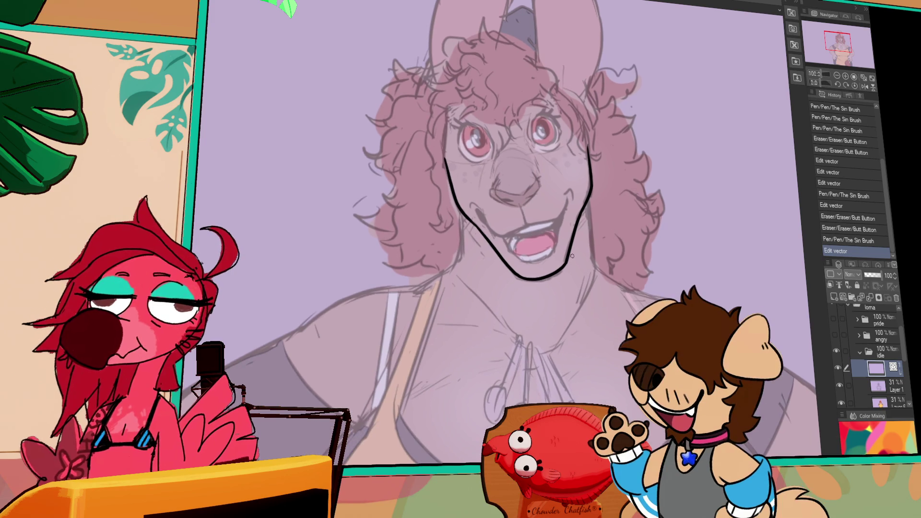
# Step: Bring the chin into view and redraw the chin stroke until it fits
pyautogui.moveTo(565, 224); pyautogui.dragTo(571, 202)
pyautogui.moveTo(680, 203); pyautogui.dragTo(617, 237)
pyautogui.moveTo(453, 268); pyautogui.dragTo(449, 279)
pyautogui.hotkey('ctrl', 'z')
pyautogui.hotkey('ctrl', 'z')
pyautogui.moveTo(420, 247); pyautogui.dragTo(439, 279)
pyautogui.hotkey('ctrl', 'z')
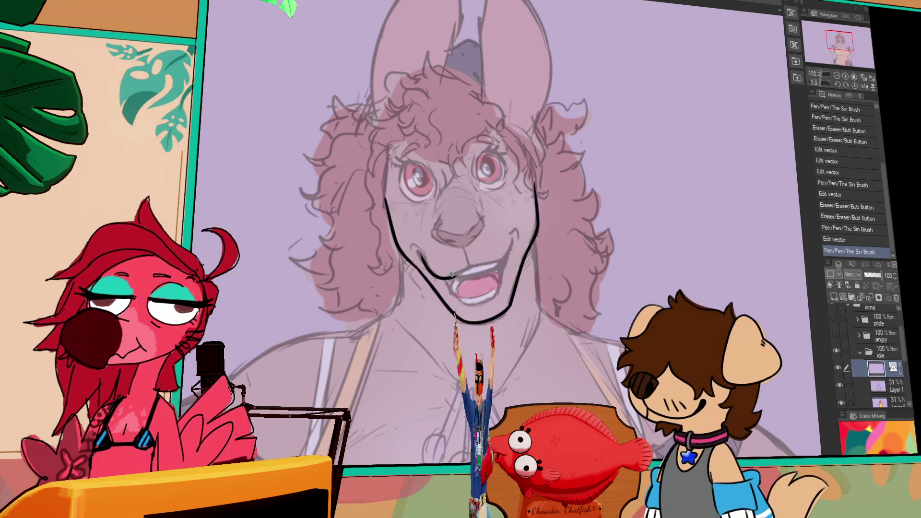
pyautogui.hotkey('ctrl', 'z')
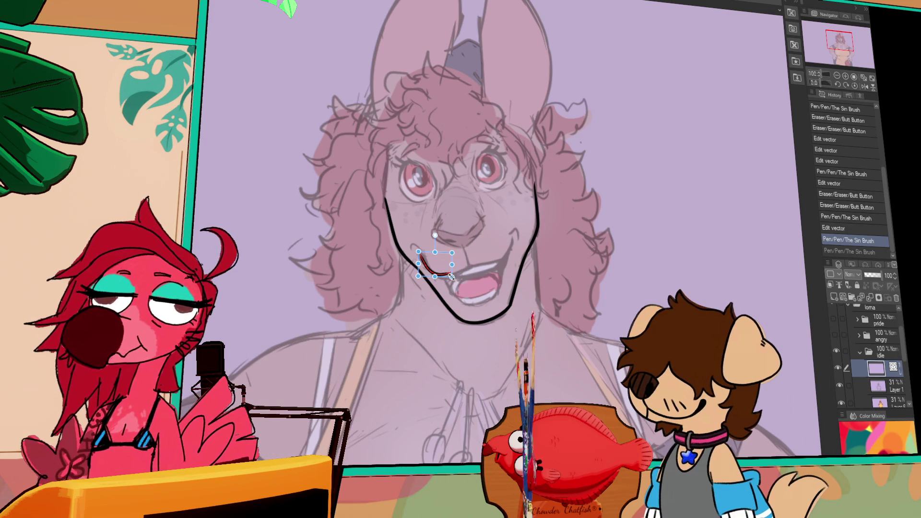
pyautogui.moveTo(455, 278); pyautogui.dragTo(457, 277)
# Step: Ink the upper-lip line and a short nose-to-mouth stroke near the snout
pyautogui.click(452, 274)
pyautogui.click(479, 260)
pyautogui.hotkey('ctrl', 'z')
pyautogui.hotkey('ctrl', 'y')
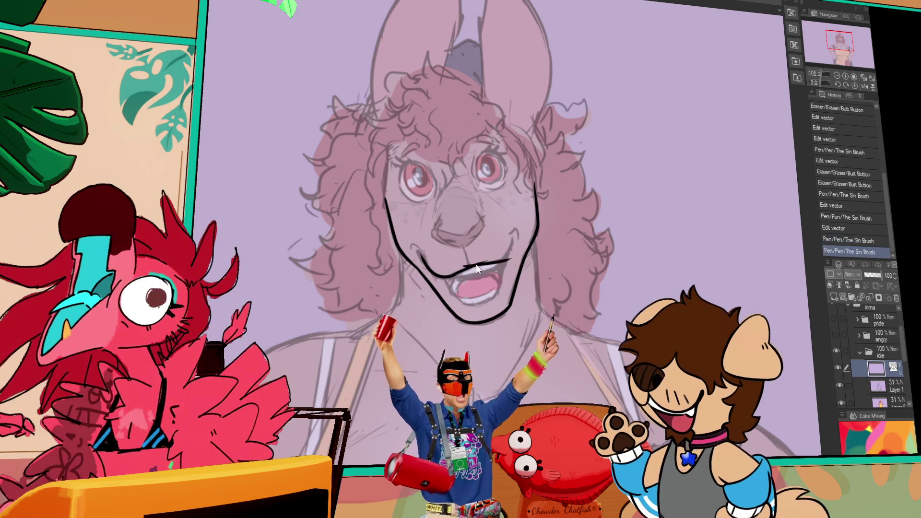
pyautogui.moveTo(448, 274)
pyautogui.mouseDown()
pyautogui.moveTo(501, 259)
pyautogui.moveTo(465, 263)
pyautogui.moveTo(512, 236)
pyautogui.mouseUp()
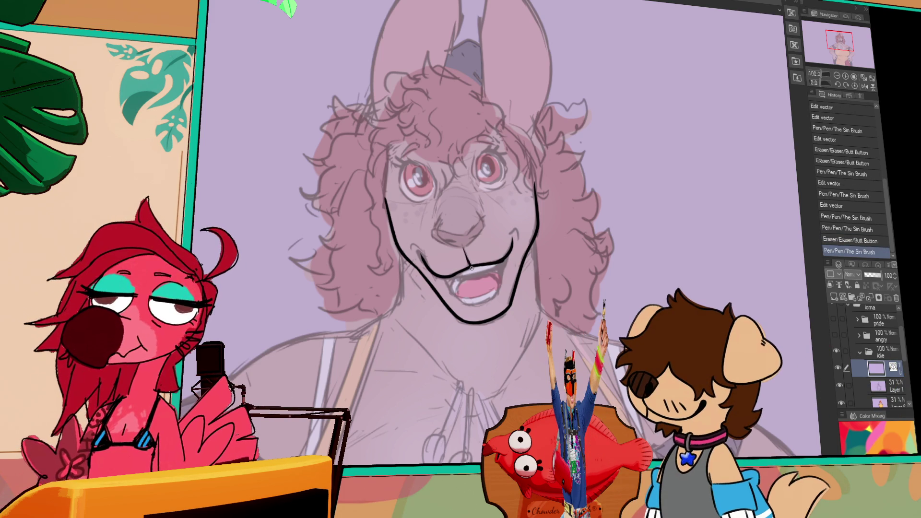
pyautogui.moveTo(464, 249); pyautogui.dragTo(467, 258)
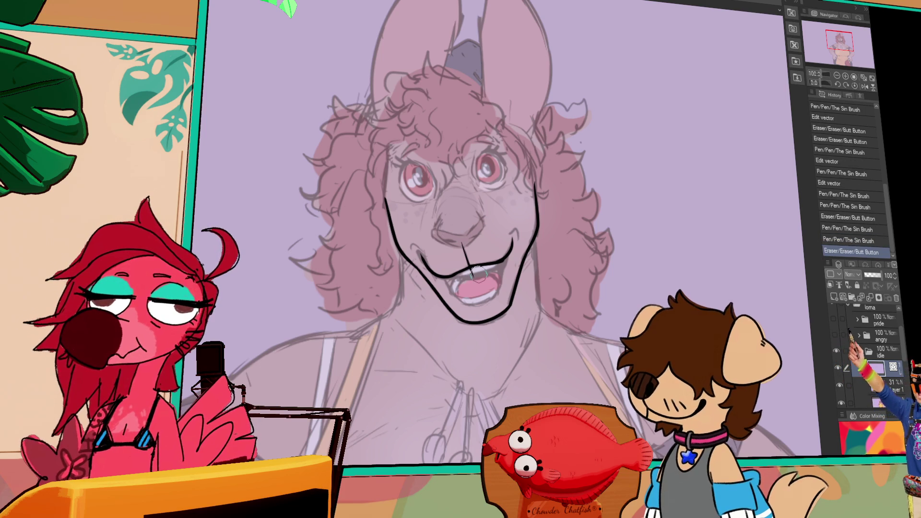
pyautogui.moveTo(462, 243); pyautogui.dragTo(469, 266)
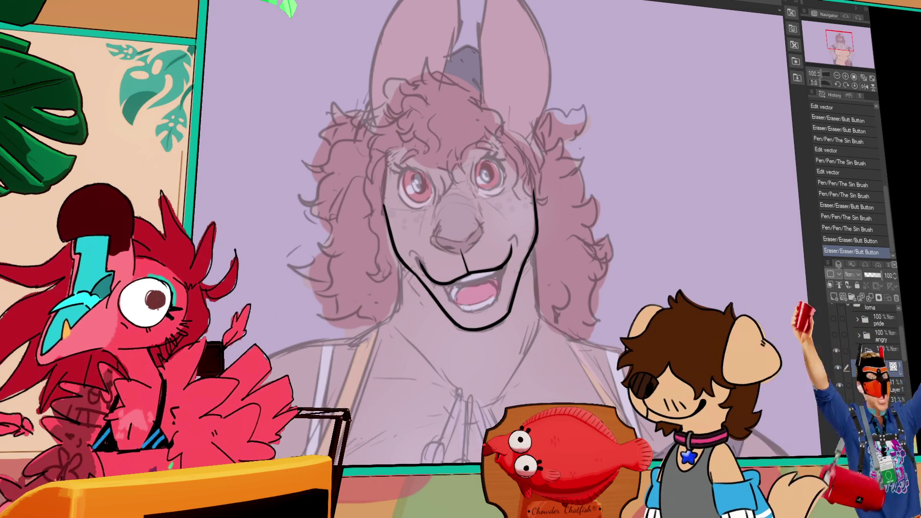
# Step: Zoom out with Ctrl+0 to fit the whole torso in view
pyautogui.hotkey('ctrl', '0')
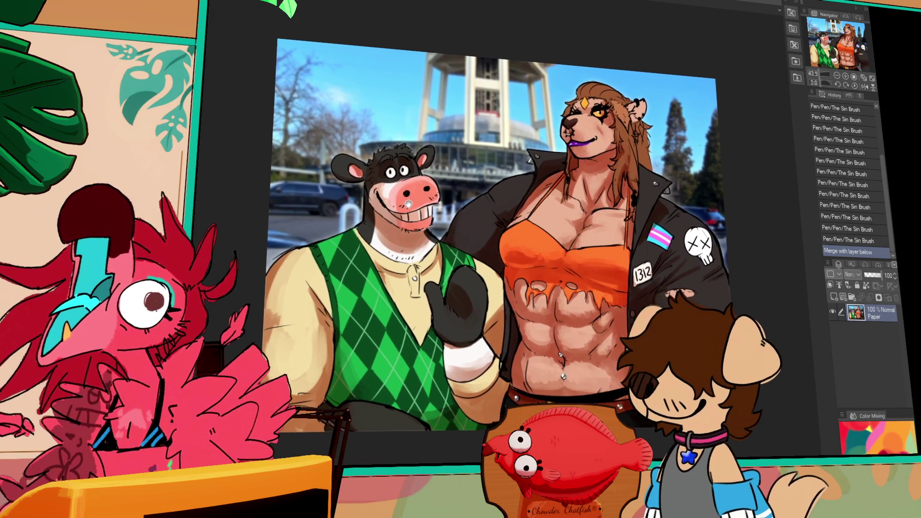
# Step: Pan around the cow and lioness illustration, then return to the zoomed-out kangaroo file
pyautogui.moveTo(408, 204); pyautogui.dragTo(404, 202)
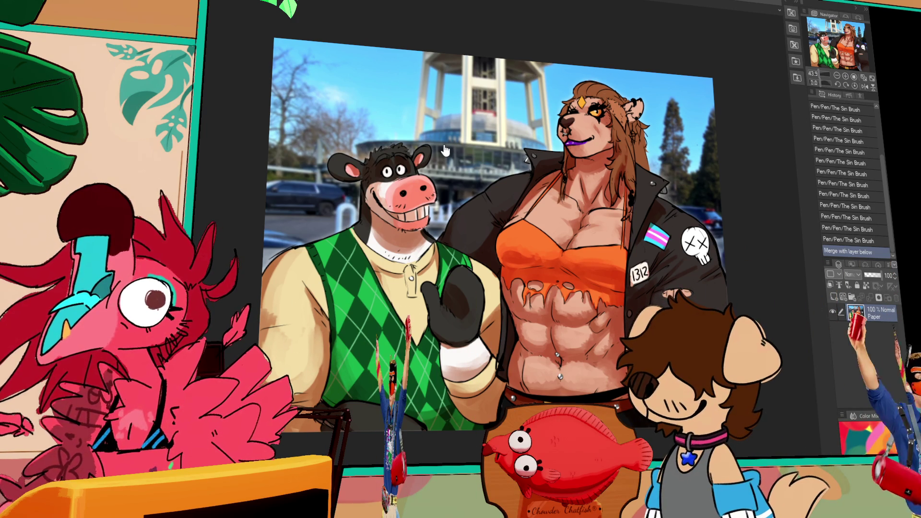
pyautogui.moveTo(829, 47); pyautogui.dragTo(833, 43)
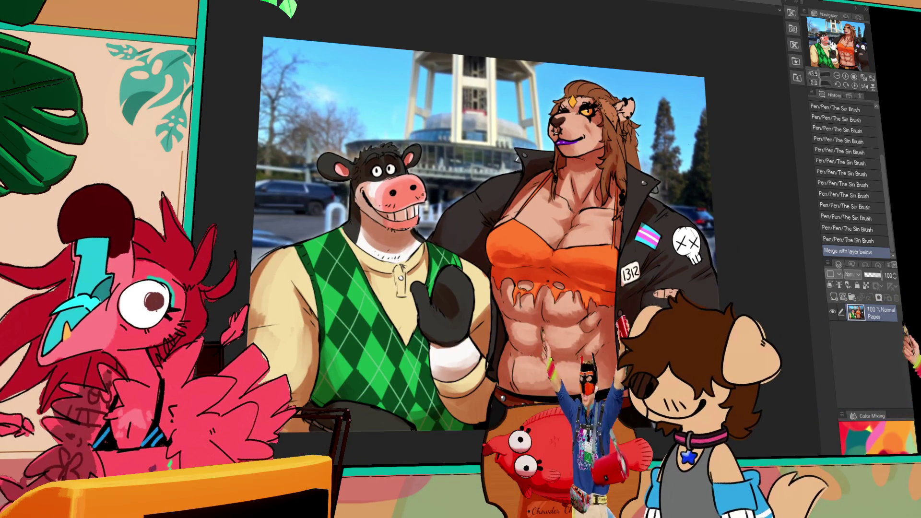
pyautogui.scroll(1, 759, 78)
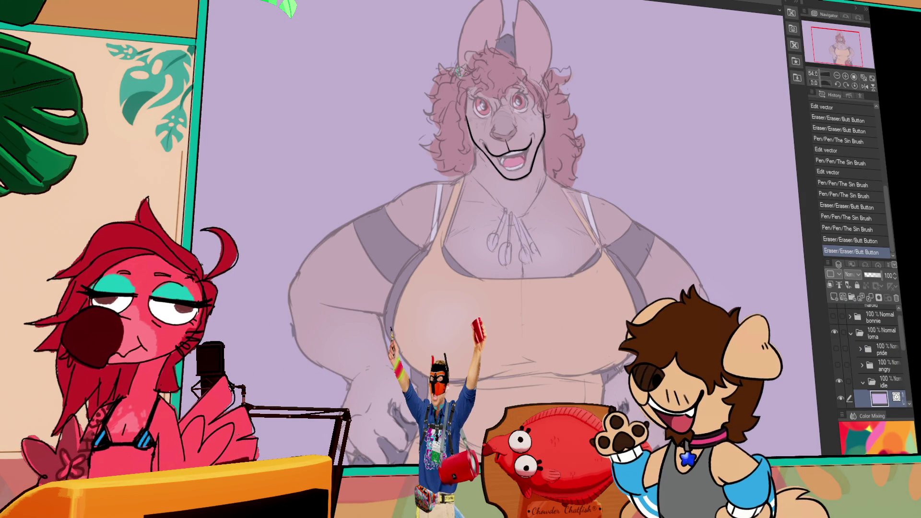
# Step: Zoom in on the kangaroo's face and reshape the selected left cheek vector line
pyautogui.click(846, 75)
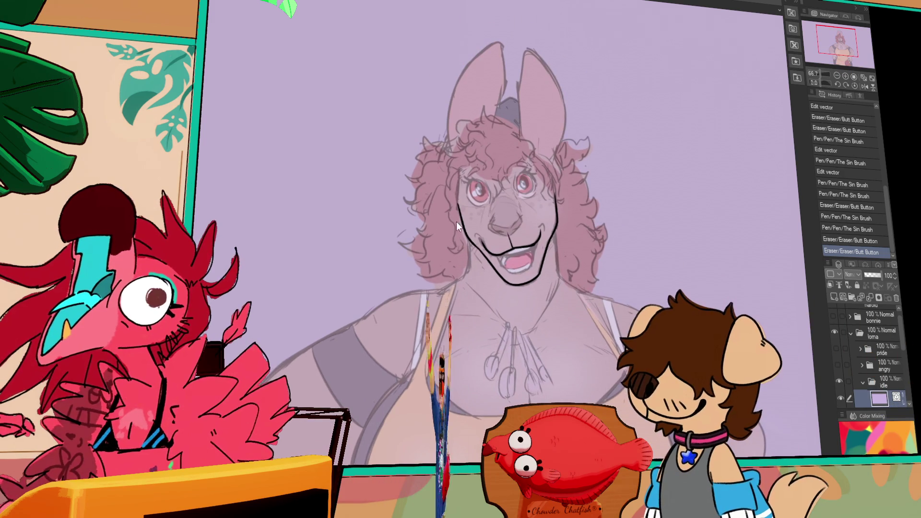
pyautogui.click(459, 222)
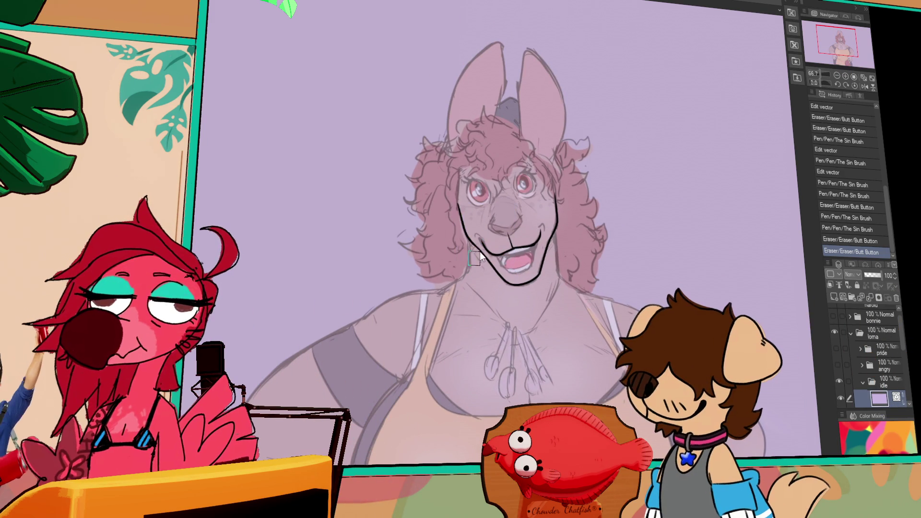
pyautogui.moveTo(455, 199); pyautogui.dragTo(478, 190)
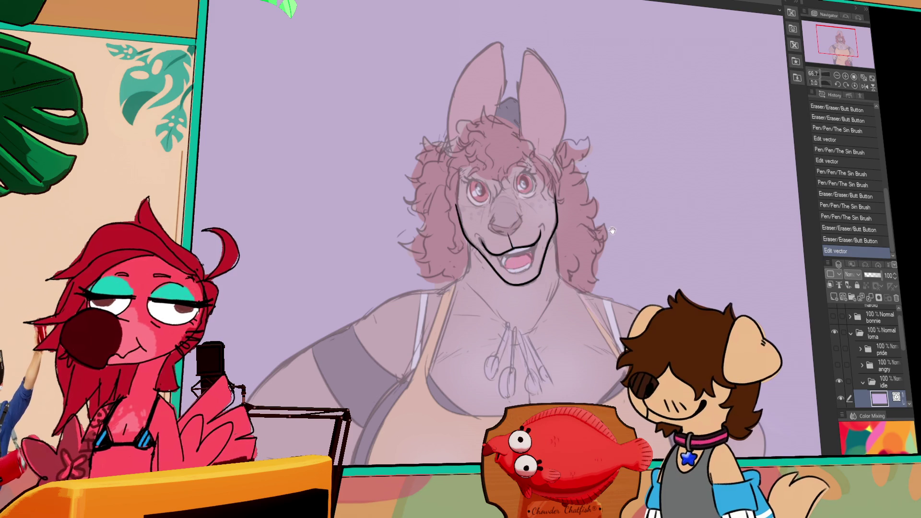
pyautogui.scroll(2, 601, 177)
pyautogui.moveTo(572, 205); pyautogui.dragTo(579, 243)
# Step: Draw the pupil oval on the right eye, undoing unsatisfactory pen strokes
pyautogui.hotkey('ctrl', 'z')
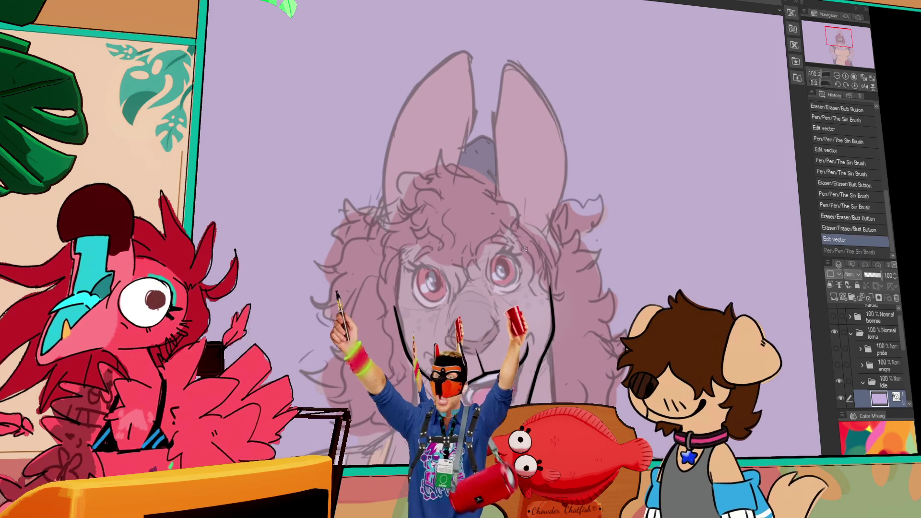
pyautogui.scroll(3, 379, 186)
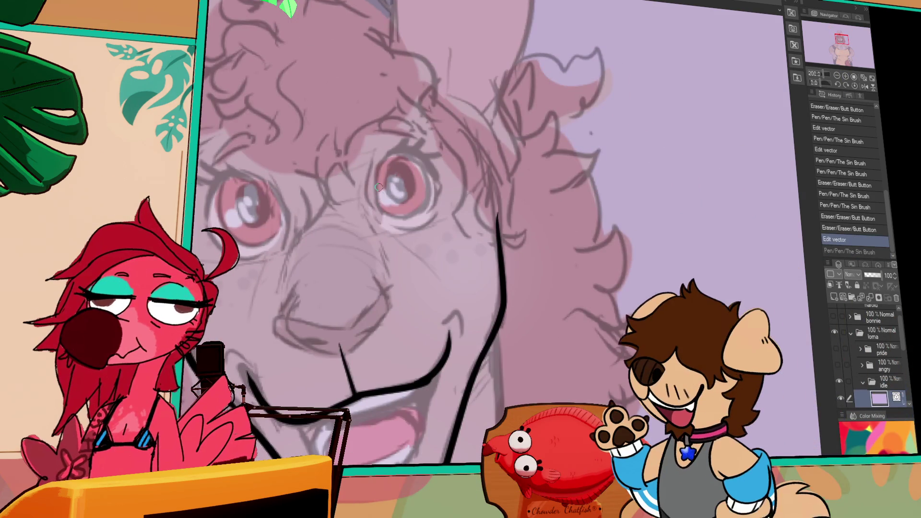
pyautogui.moveTo(387, 189)
pyautogui.mouseDown()
pyautogui.moveTo(390, 196)
pyautogui.moveTo(398, 183)
pyautogui.mouseUp()
pyautogui.hotkey('ctrl', 'z')
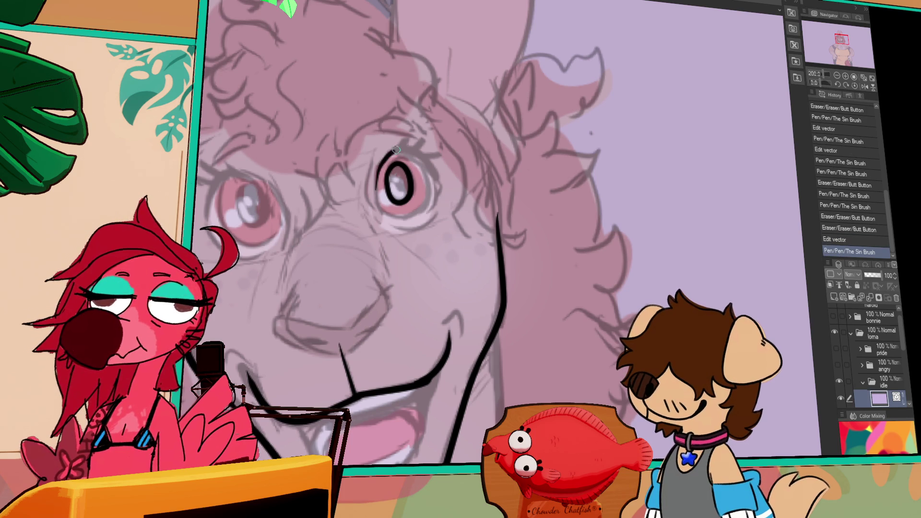
pyautogui.hotkey('ctrl', 'z')
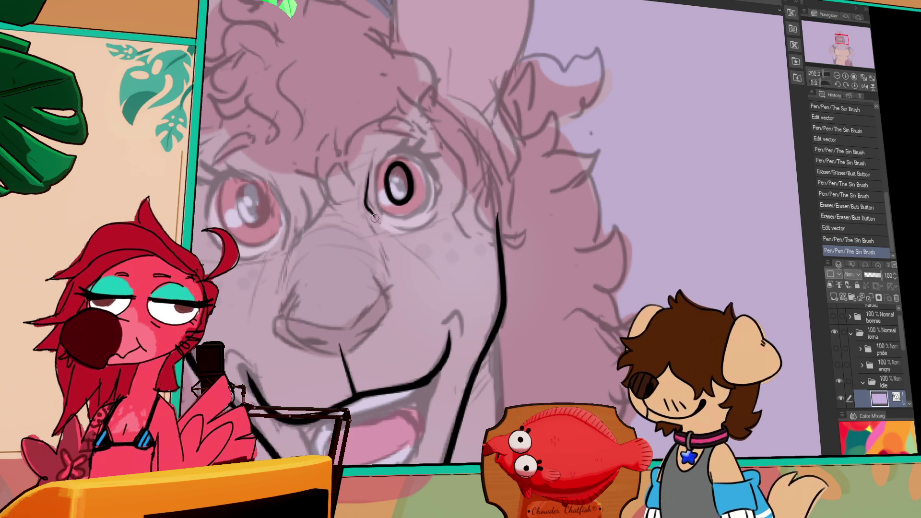
pyautogui.hotkey('ctrl', 'z')
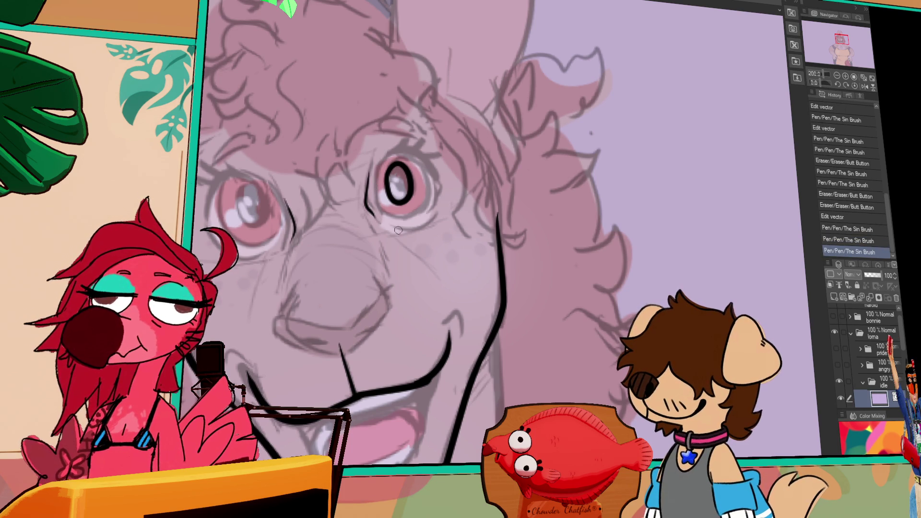
pyautogui.moveTo(358, 231); pyautogui.dragTo(360, 228)
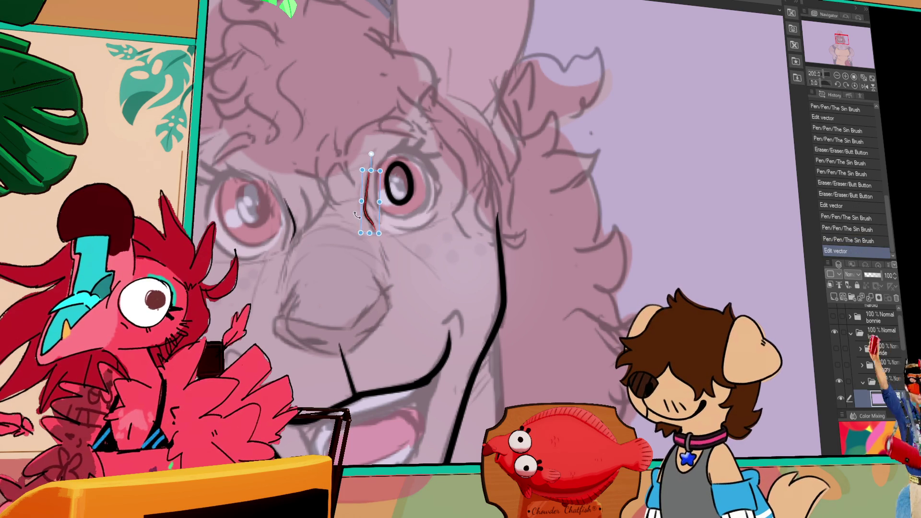
# Step: Bring the right eye into view and redraw the stroke below it, undoing failed tries
pyautogui.moveTo(542, 223); pyautogui.dragTo(653, 358)
pyautogui.moveTo(525, 303)
pyautogui.mouseDown()
pyautogui.moveTo(544, 225)
pyautogui.moveTo(499, 246)
pyautogui.moveTo(528, 207)
pyautogui.moveTo(550, 237)
pyautogui.mouseUp()
pyautogui.hotkey('ctrl', 'z')
pyautogui.hotkey('ctrl', 'z')
pyautogui.hotkey('ctrl', 'z')
pyautogui.hotkey('ctrl', 'z')
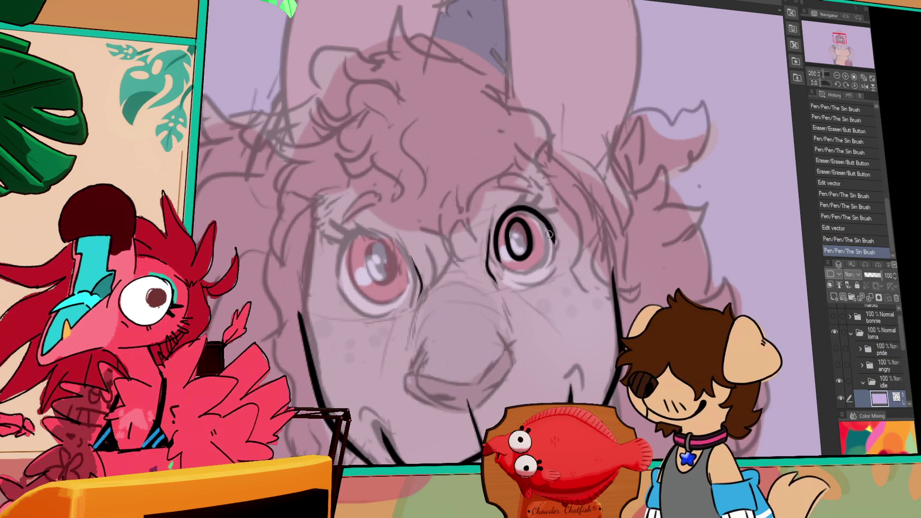
pyautogui.hotkey('ctrl', 'z')
pyautogui.moveTo(496, 249)
pyautogui.mouseDown()
pyautogui.moveTo(512, 271)
pyautogui.moveTo(542, 282)
pyautogui.mouseUp()
pyautogui.hotkey('ctrl', 'z')
# Step: Select and redraw the stroke under the right eye to finish its oval outlines
pyautogui.hotkey('ctrl', 'z')
pyautogui.hotkey('ctrl', 'z')
pyautogui.hotkey('ctrl', 'z')
pyautogui.press('o')
pyautogui.click(521, 279)
pyautogui.moveTo(561, 241); pyautogui.dragTo(557, 260)
pyautogui.moveTo(501, 288)
pyautogui.mouseDown()
pyautogui.moveTo(537, 281)
pyautogui.moveTo(545, 262)
pyautogui.mouseUp()
pyautogui.hotkey('ctrl', 'z')
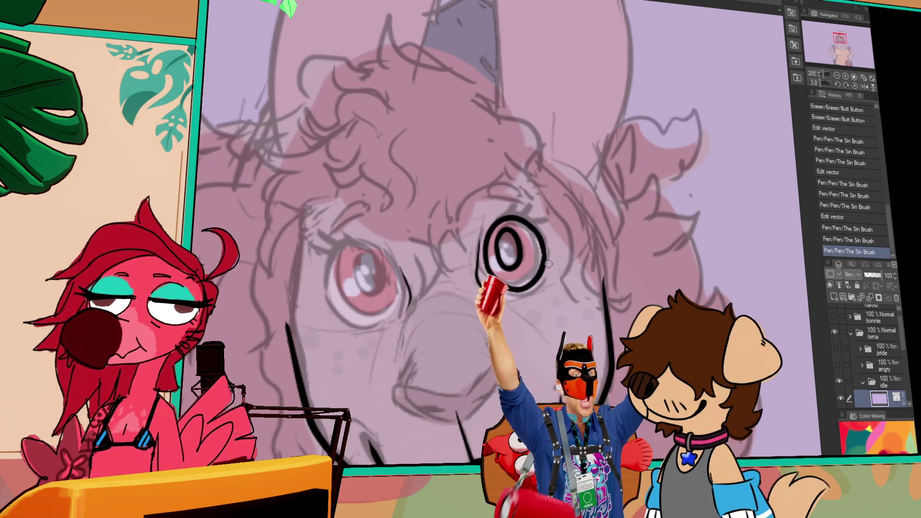
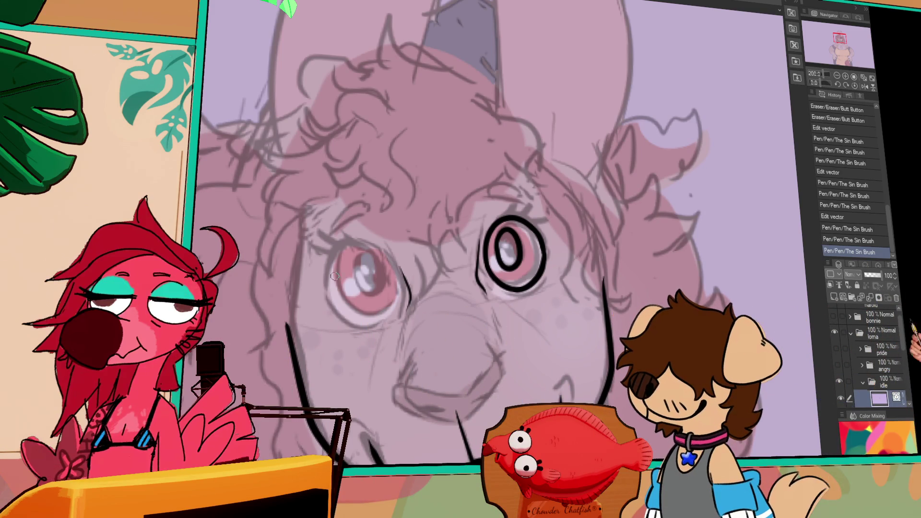
# Step: Ink an arc over the top of the left eye with the Sin Brush pen
pyautogui.moveTo(326, 294); pyautogui.dragTo(390, 269)
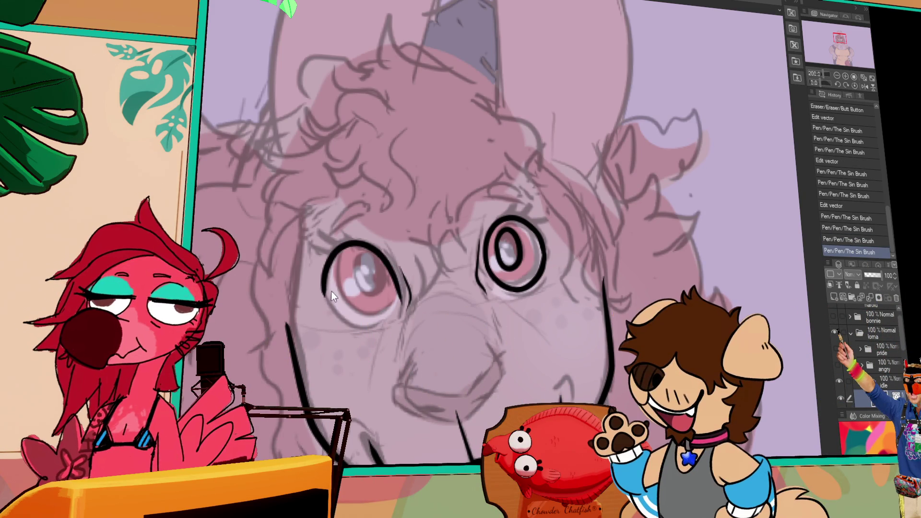
pyautogui.hotkey('ctrl', 'z')
pyautogui.hotkey('ctrl', 'y')
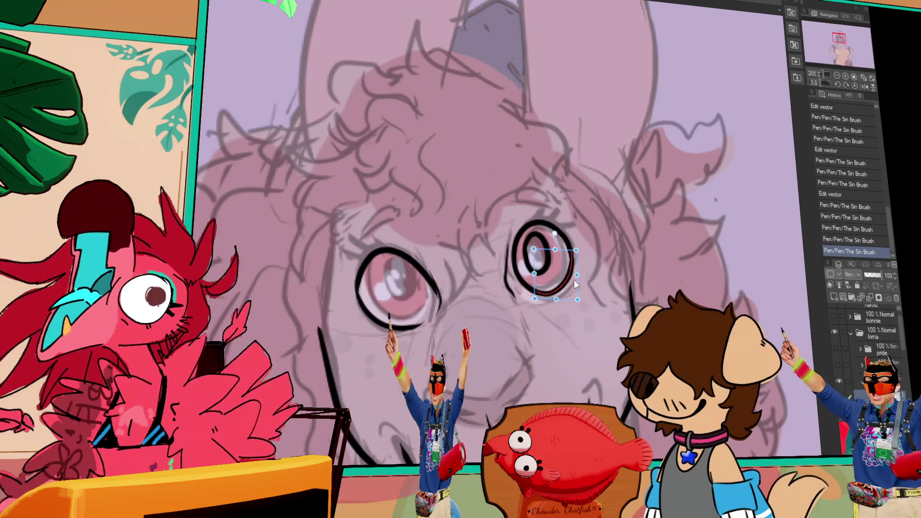
# Step: Erase part of the right eye's lower line and redraw a curved line under it
pyautogui.moveTo(537, 288); pyautogui.dragTo(559, 287)
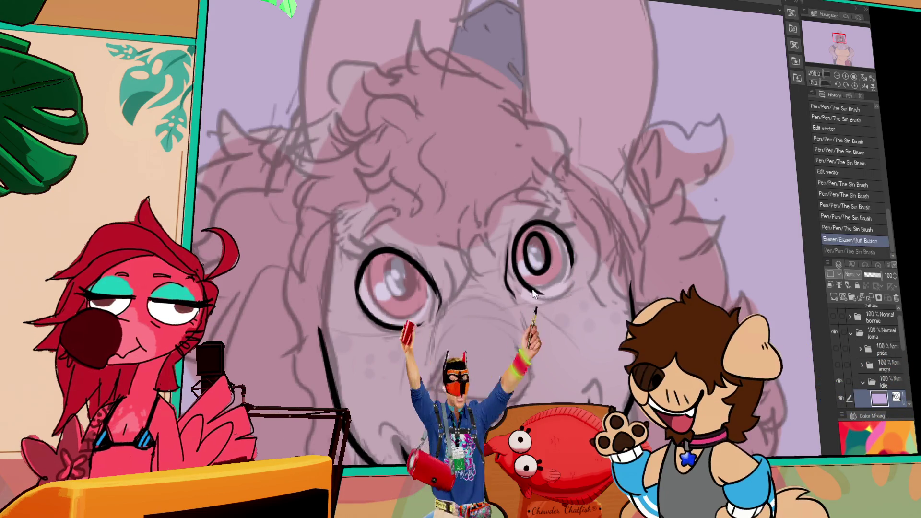
pyautogui.moveTo(513, 263); pyautogui.dragTo(550, 303)
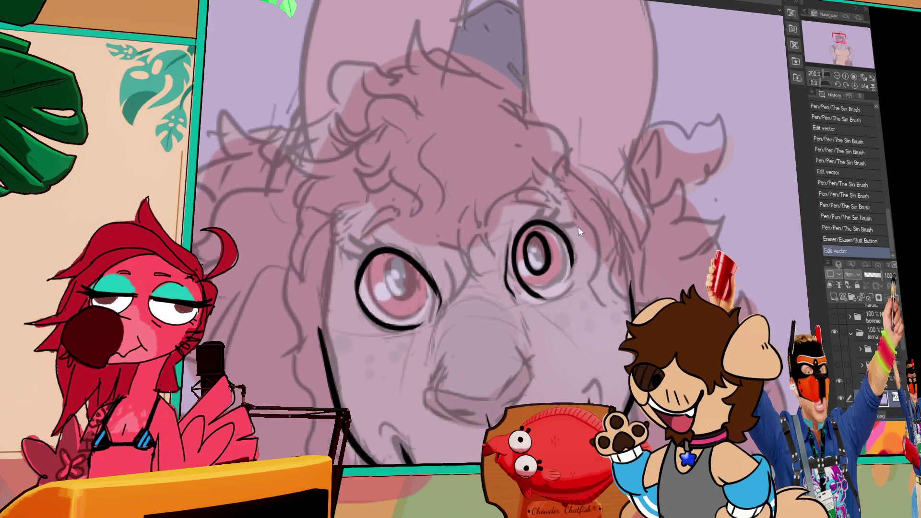
pyautogui.press('p')
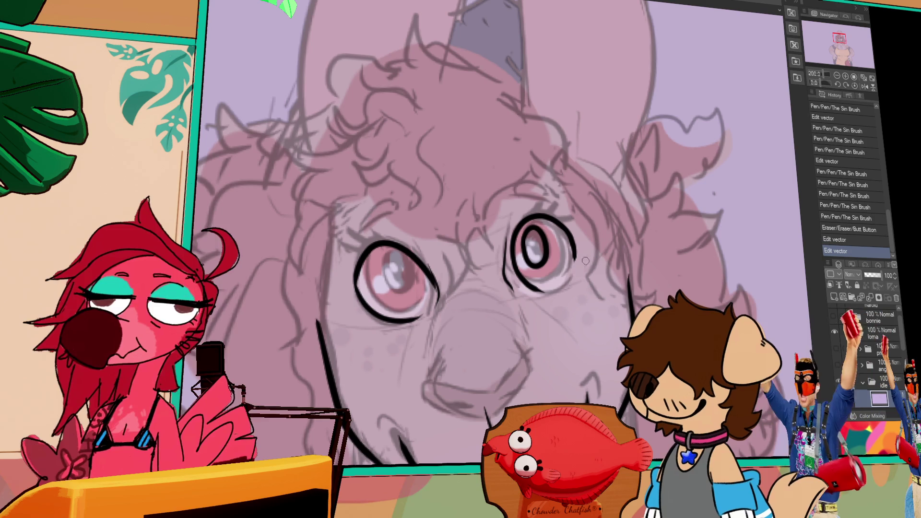
pyautogui.moveTo(571, 252); pyautogui.dragTo(574, 244)
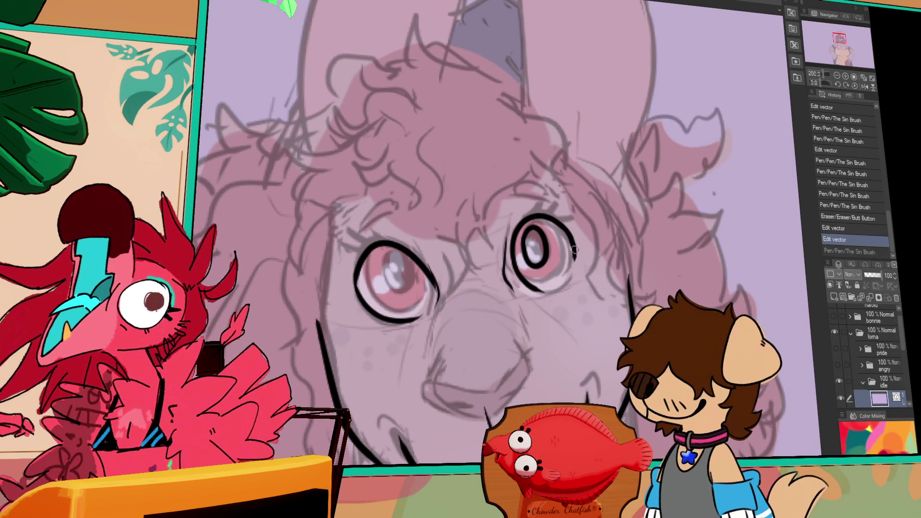
pyautogui.hotkey('ctrl', 'z')
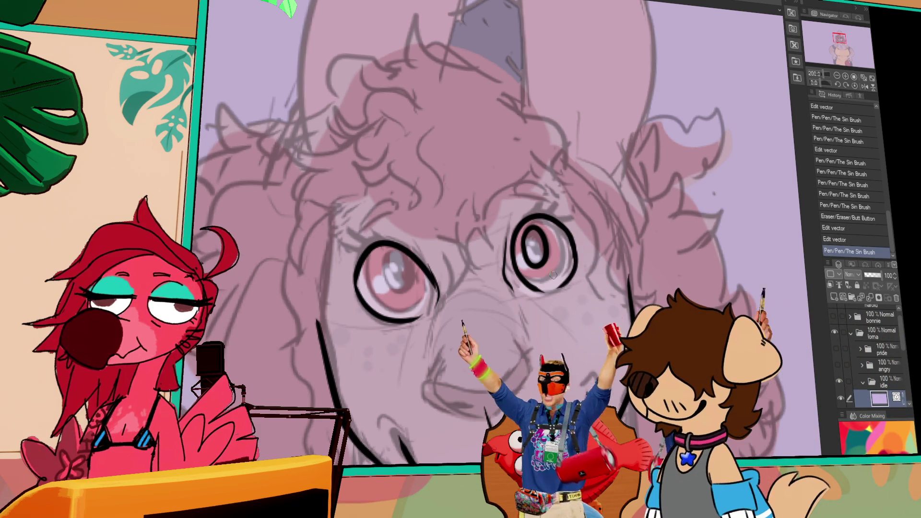
# Step: Reshape the small strokes beside both eyes with the Object tool
pyautogui.click(522, 274)
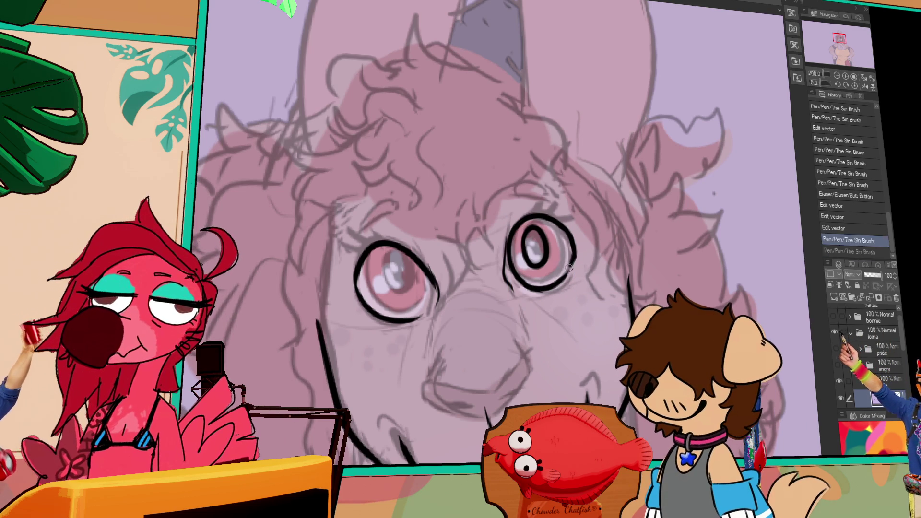
pyautogui.hotkey('ctrl', 'z')
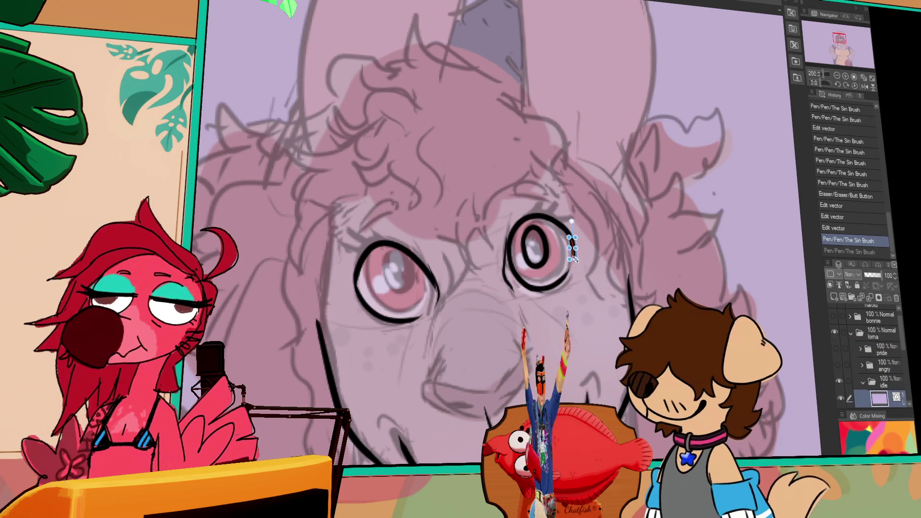
pyautogui.moveTo(575, 259); pyautogui.dragTo(573, 249)
pyautogui.hotkey('ctrl', 'y')
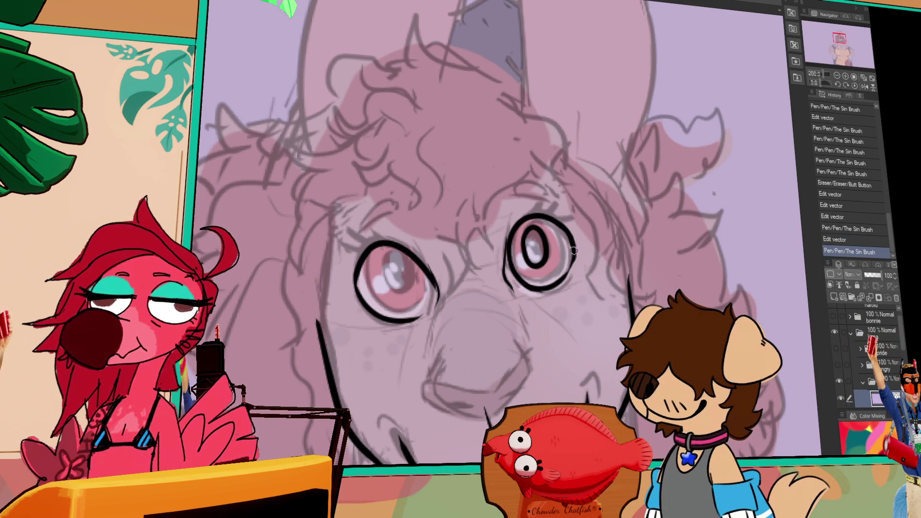
pyautogui.click(455, 278)
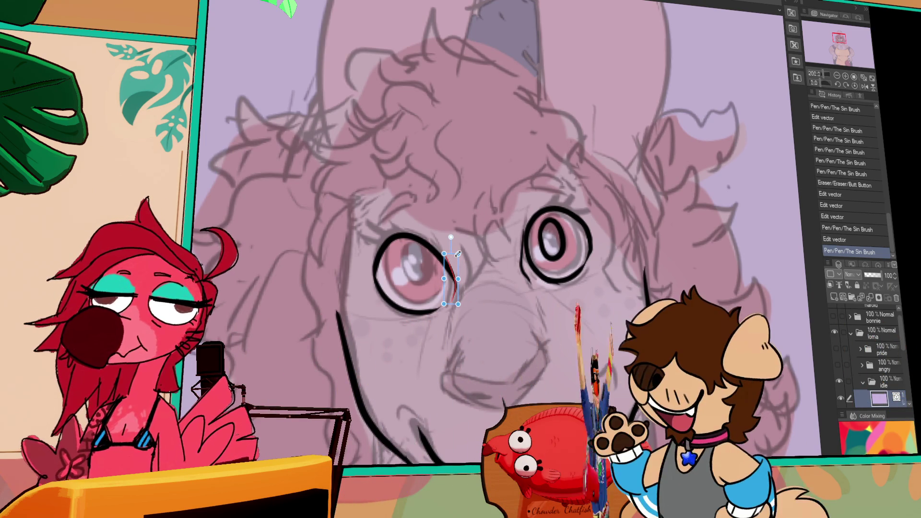
pyautogui.moveTo(460, 254); pyautogui.dragTo(458, 253)
pyautogui.moveTo(538, 211); pyautogui.dragTo(521, 189)
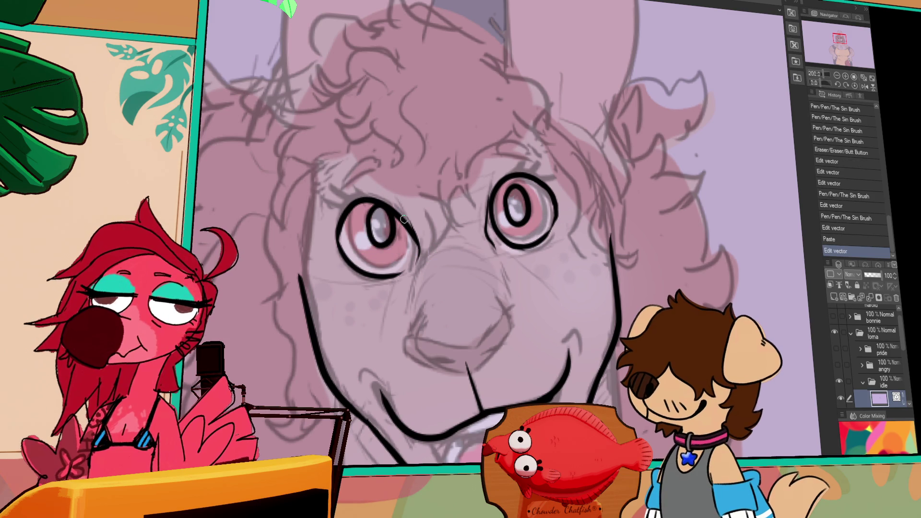
# Step: Erase stray lines near the muzzle and ink a short curve at the nose's top right
pyautogui.scroll(-2, 481, 317)
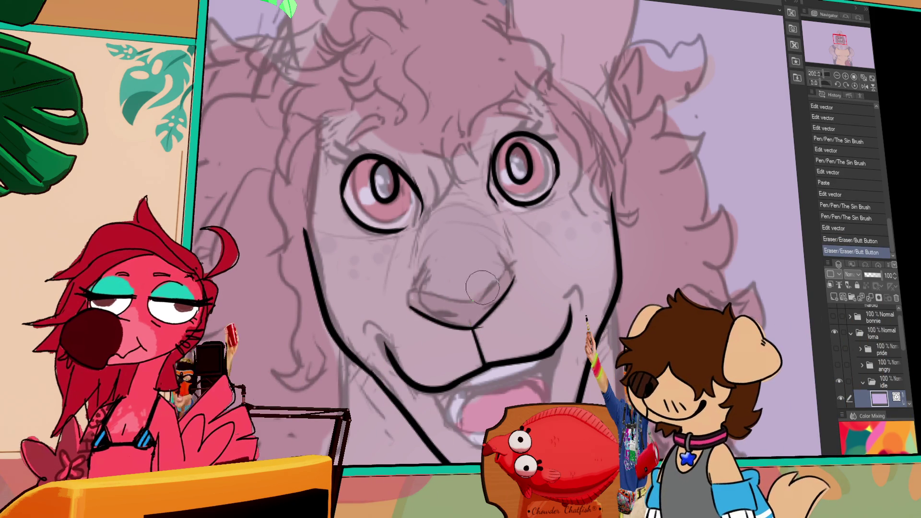
pyautogui.moveTo(461, 321); pyautogui.dragTo(447, 317)
pyautogui.moveTo(436, 315); pyautogui.dragTo(414, 308)
pyautogui.hotkey('ctrl', 'z')
pyautogui.hotkey('ctrl', 'y')
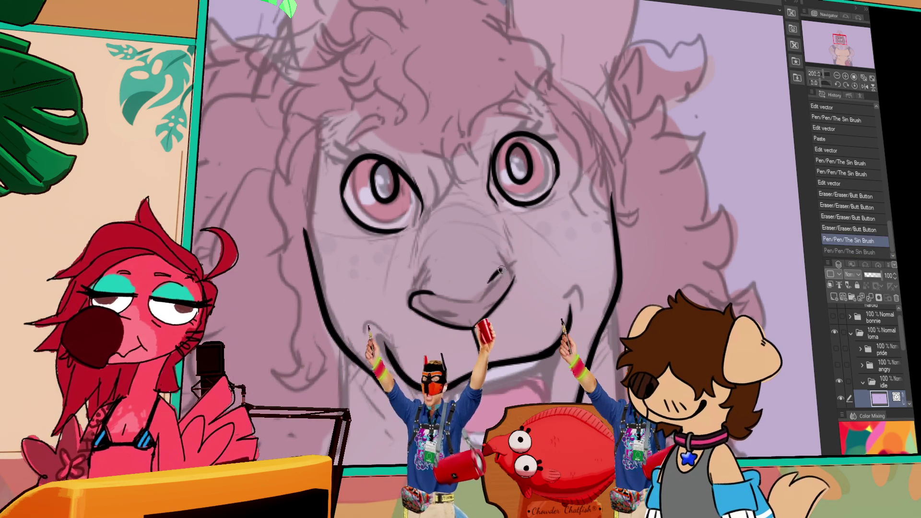
pyautogui.moveTo(492, 277)
pyautogui.mouseDown()
pyautogui.moveTo(514, 268)
pyautogui.moveTo(511, 286)
pyautogui.mouseUp()
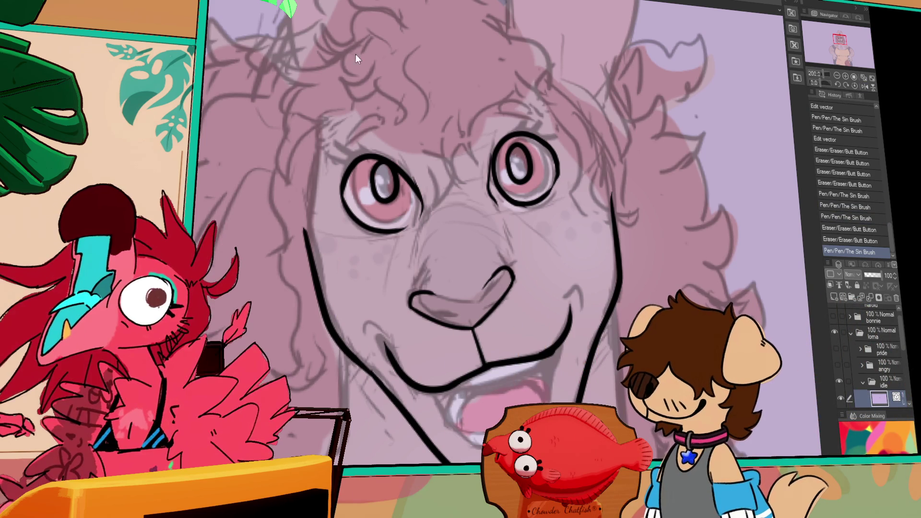
pyautogui.scroll(-3, 463, 191)
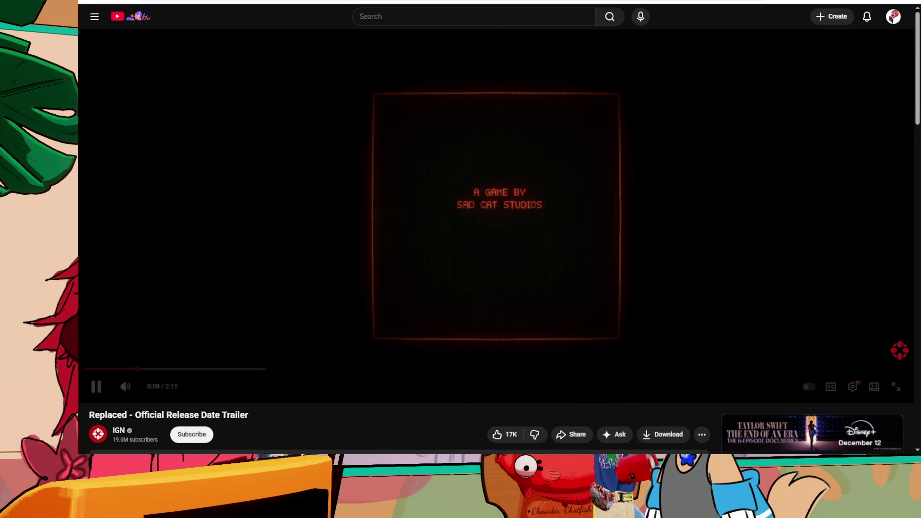
# Step: Jump the Replaced trailer from 0:09 to about 0:18 on the seek bar
pyautogui.click(197, 369)
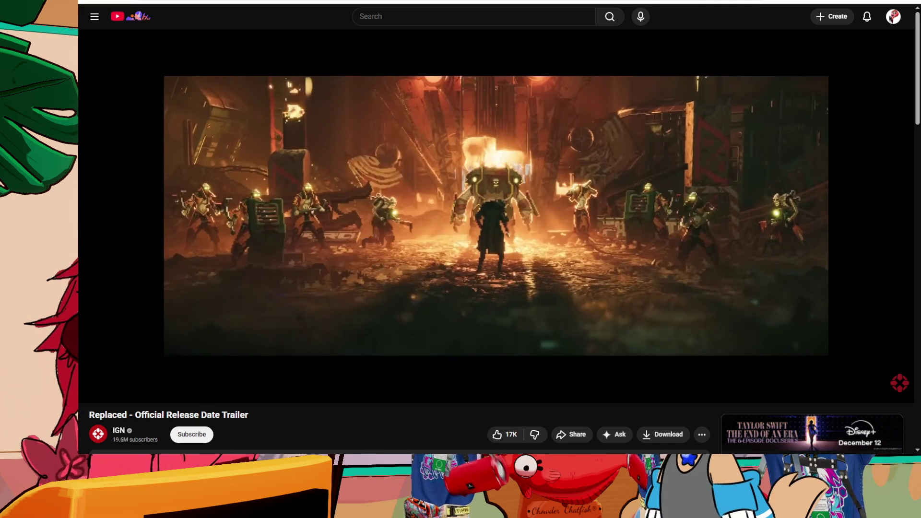
pyautogui.scroll(-2, 497, 240)
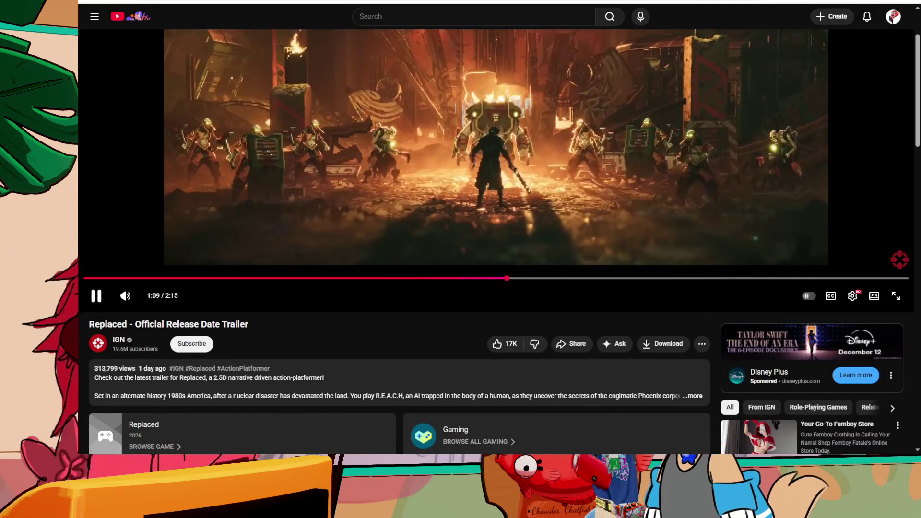
# Step: Watch the Replaced trailer to its title card, then go back to YouTube's History page
pyautogui.scroll(2, 497, 240)
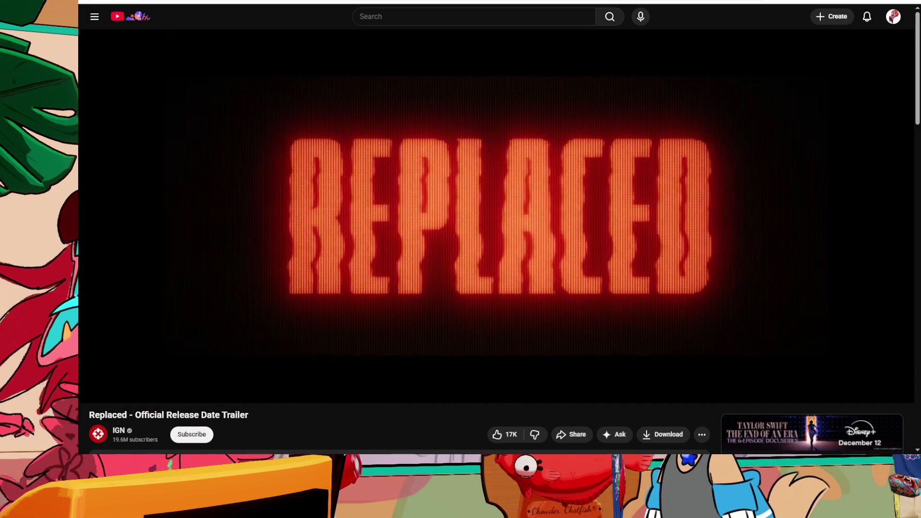
pyautogui.hotkey('alt', 'Left')
pyautogui.scroll(-15, 355, 197)
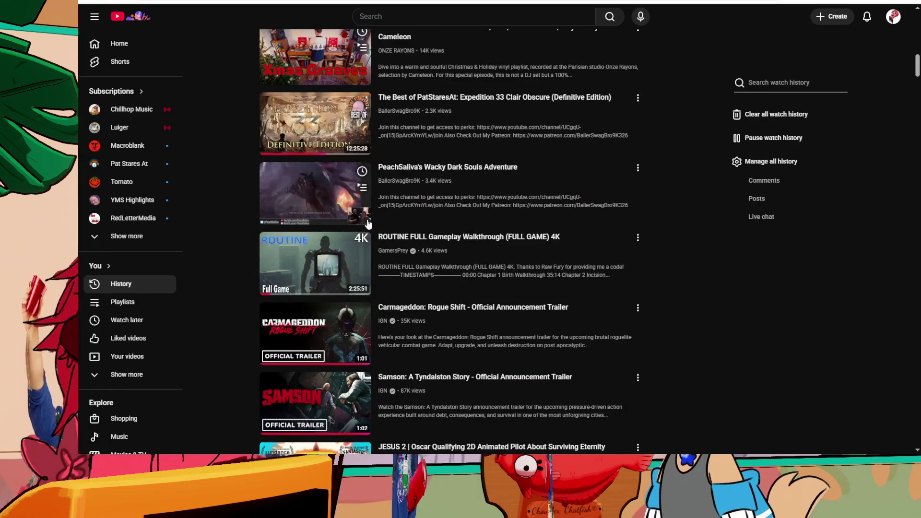
# Step: Play 'Samson: A Tyndalston Story - Official Announcement Trailer' from the History list
pyautogui.scroll(-3, 368, 224)
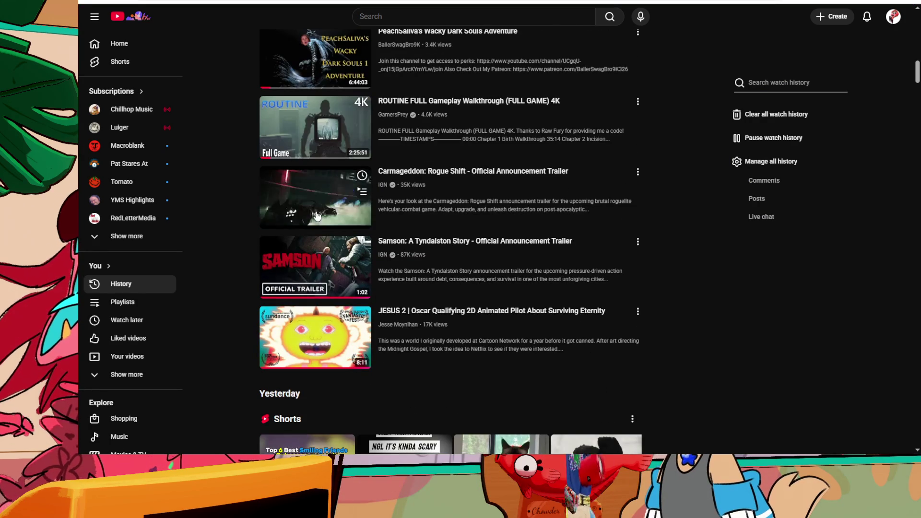
pyautogui.click(332, 269)
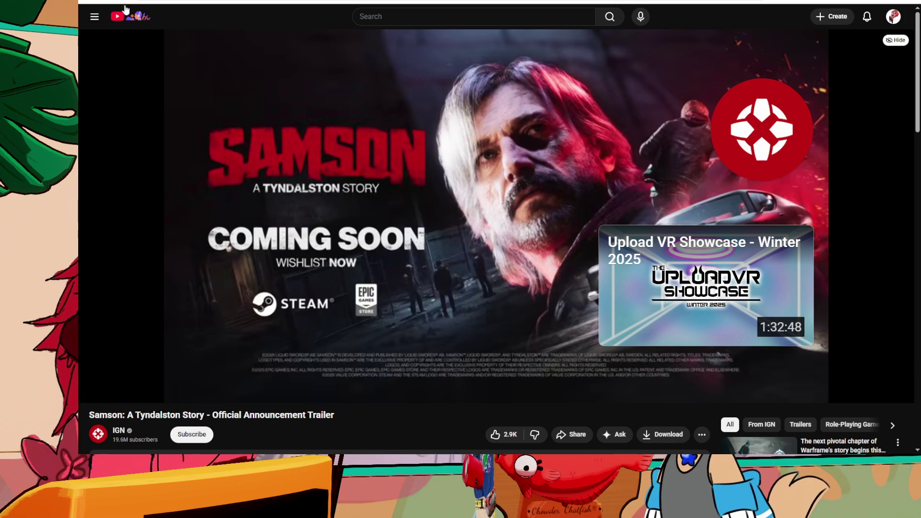
# Step: Open the 'Carmageddon: Rogue Shift - Official Announcement Trailer' from the list
pyautogui.scroll(-12, 416, 284)
pyautogui.scroll(-5, 416, 285)
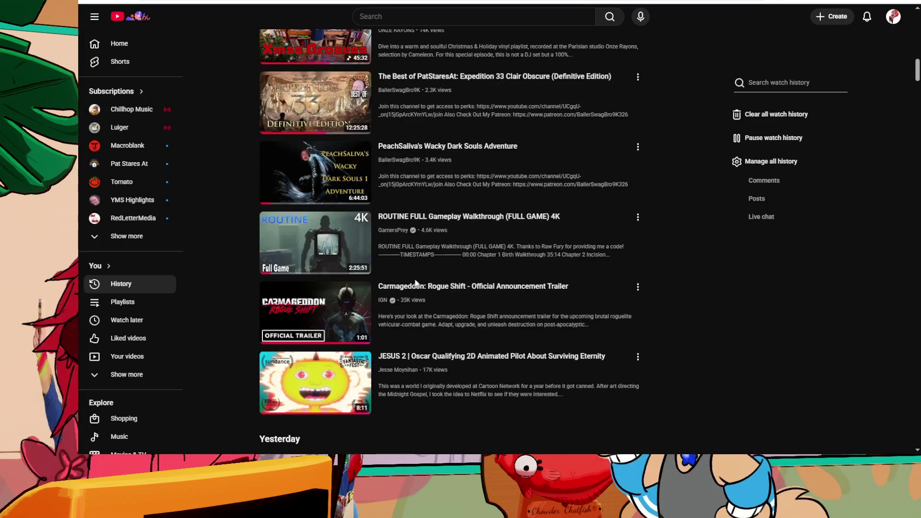
pyautogui.scroll(-10, 322, 299)
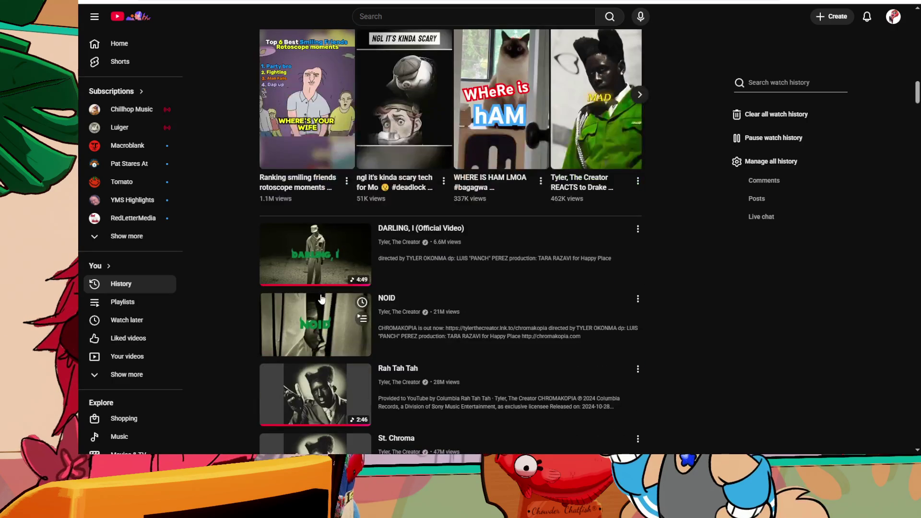
pyautogui.scroll(8, 324, 303)
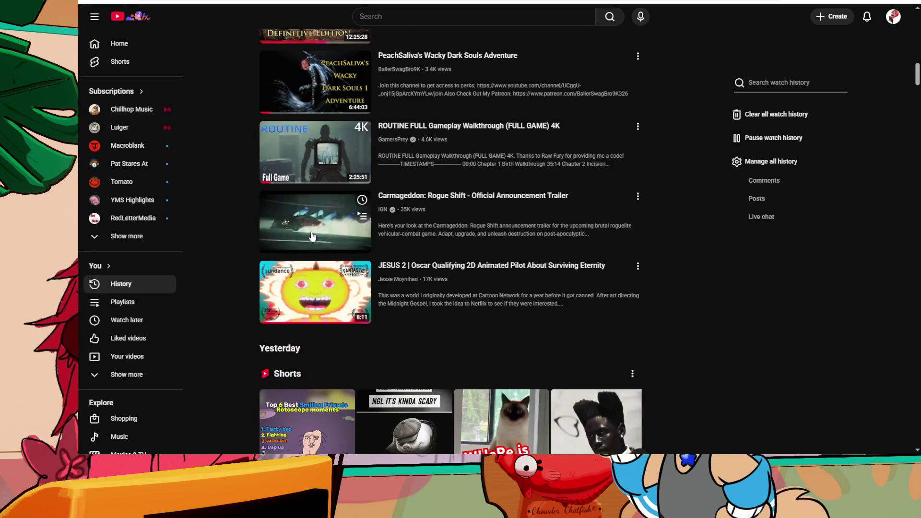
pyautogui.scroll(1, 311, 236)
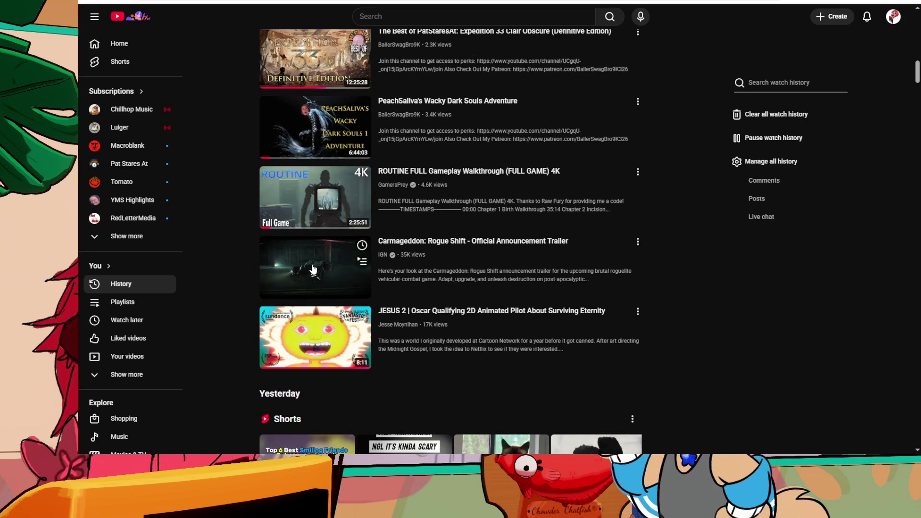
pyautogui.click(314, 269)
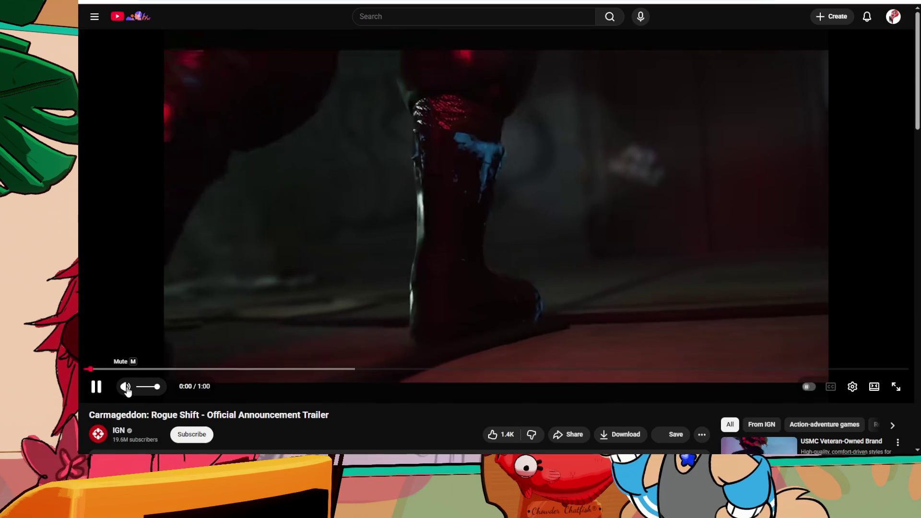
# Step: Mute and unmute the Carmageddon trailer, then pause it at the end
pyautogui.click(126, 388)
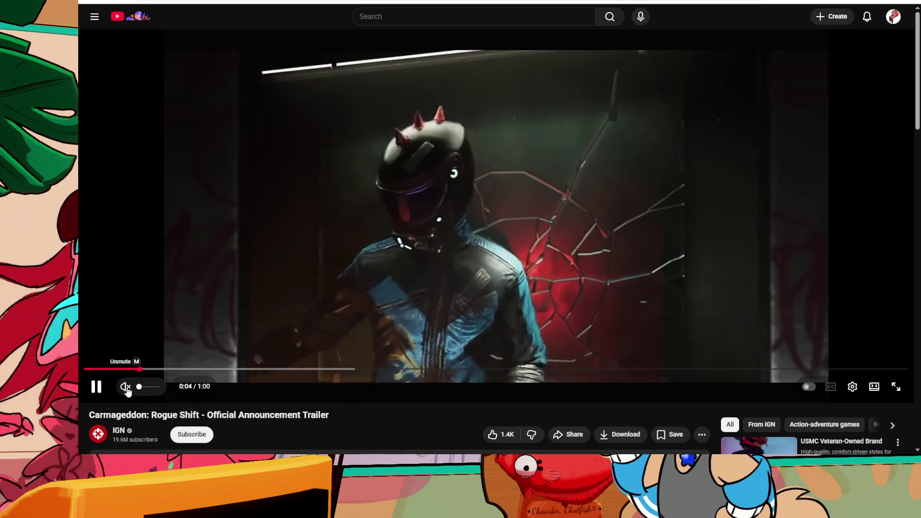
pyautogui.click(127, 388)
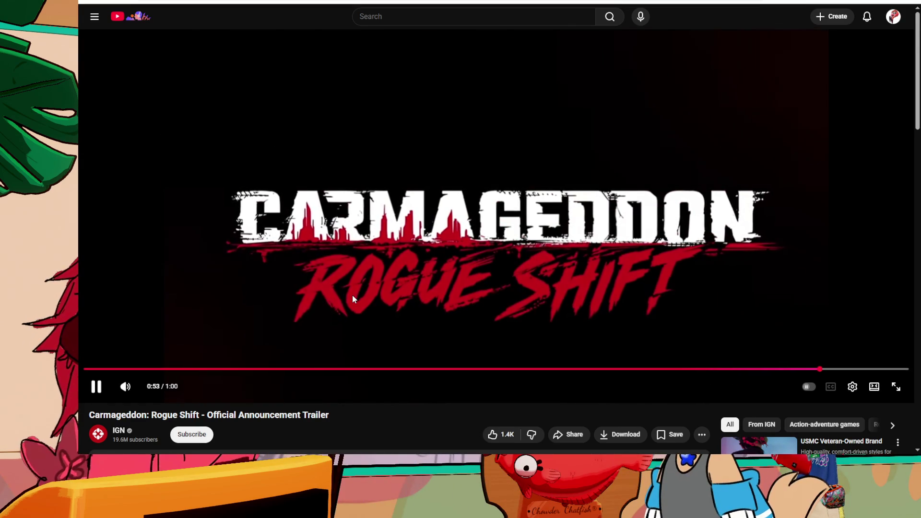
pyautogui.click(352, 295)
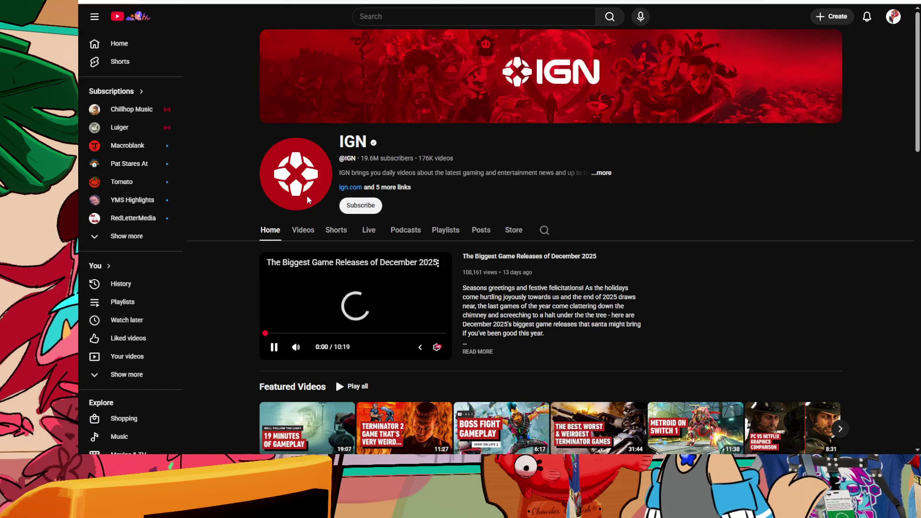
# Step: Pause IGN's featured video, list its latest uploads, and play the Spellcasters: Chronicles beta trailer
pyautogui.press('k')
pyautogui.click(306, 231)
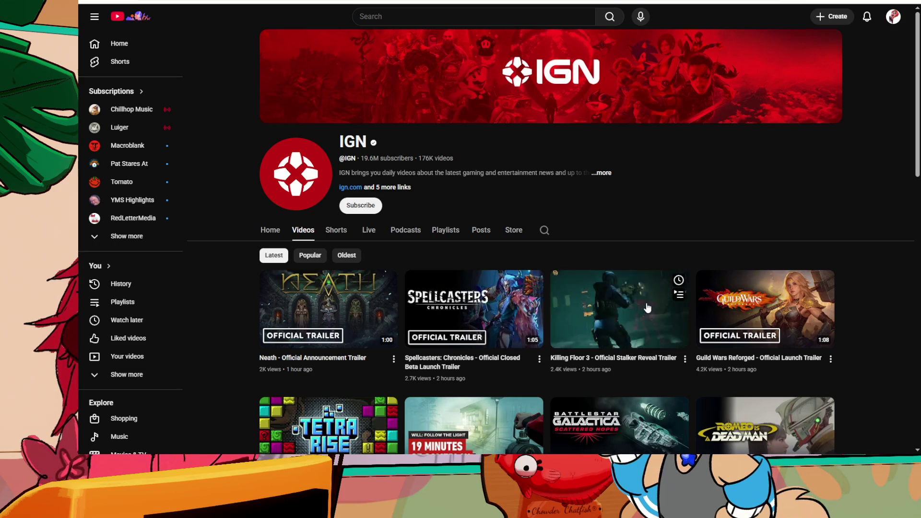
pyautogui.click(510, 276)
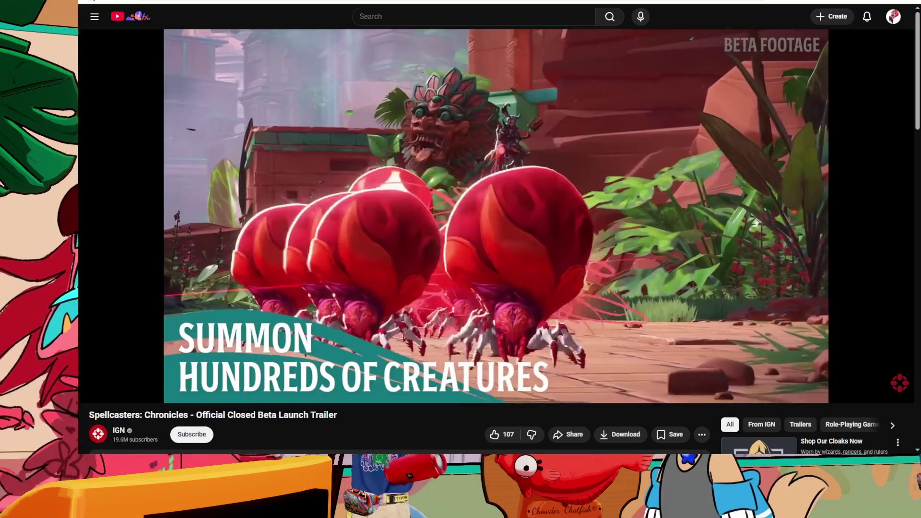
pyautogui.hotkey('alt', 'Left')
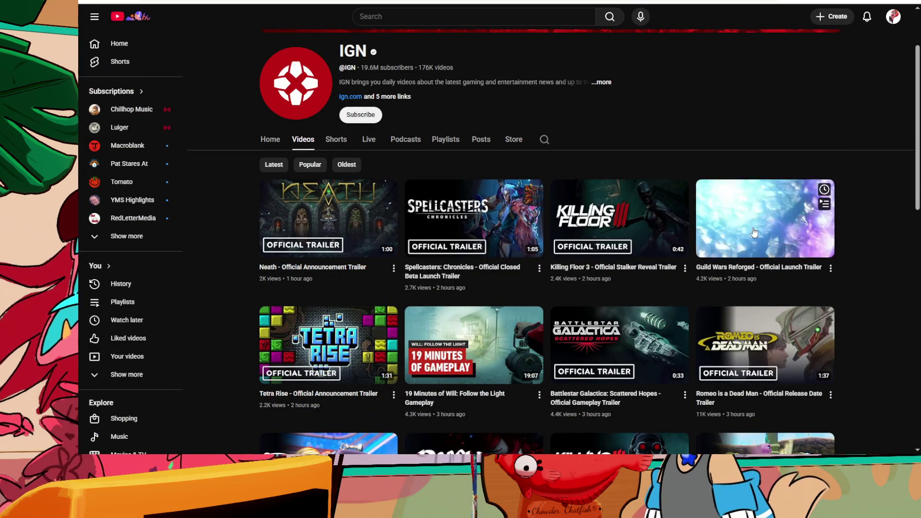
pyautogui.click(743, 351)
pyautogui.moveTo(214, 372); pyautogui.dragTo(218, 373)
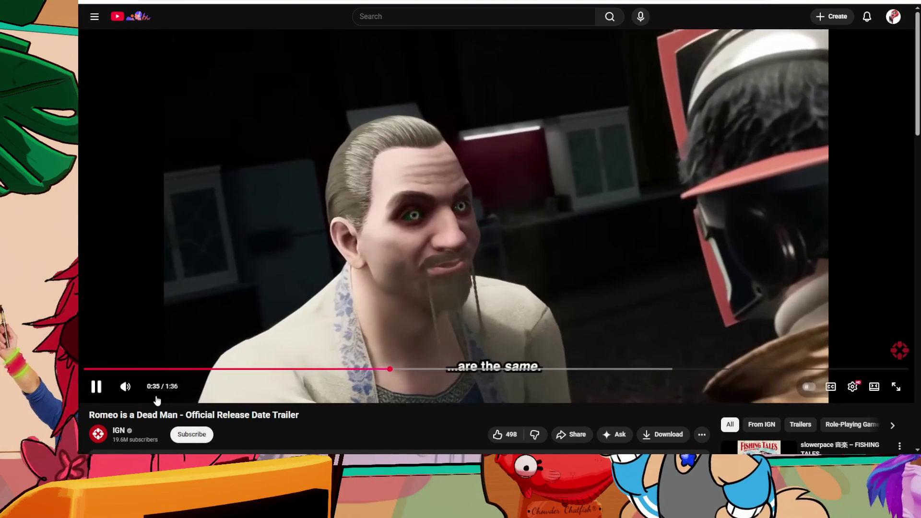
pyautogui.moveTo(154, 389)
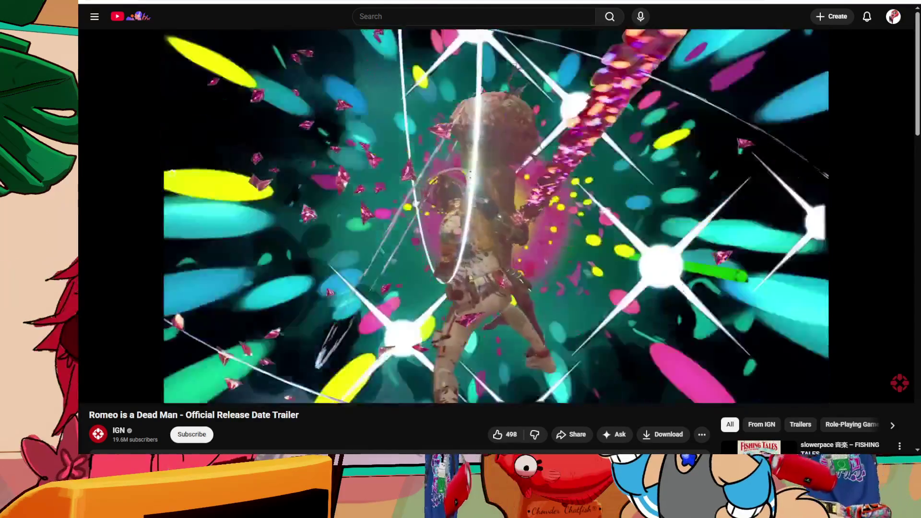
pyautogui.hotkey('alt', 'Left')
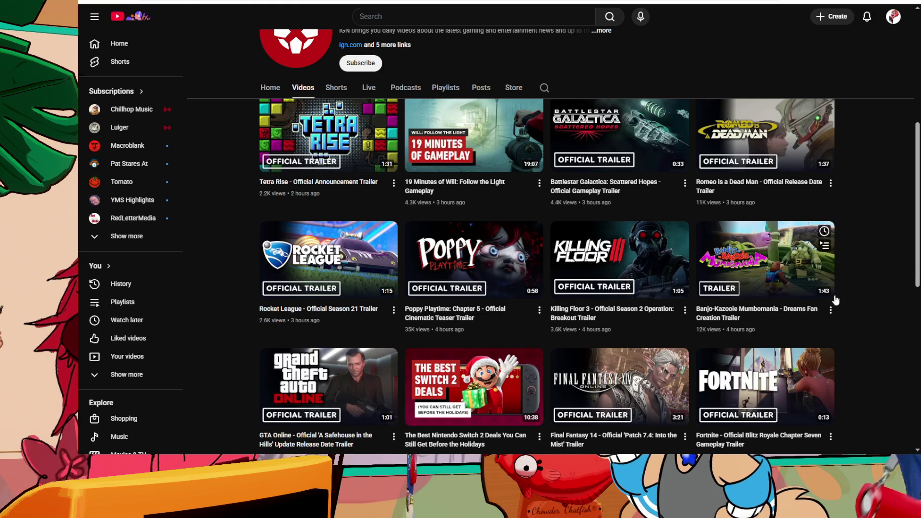
pyautogui.scroll(3, 850, 295)
pyautogui.moveTo(661, 286)
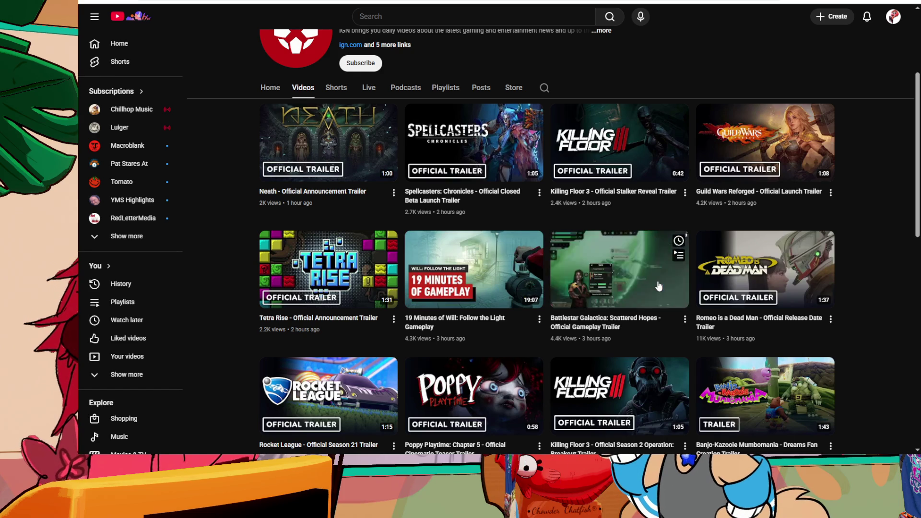
pyautogui.scroll(-5, 657, 286)
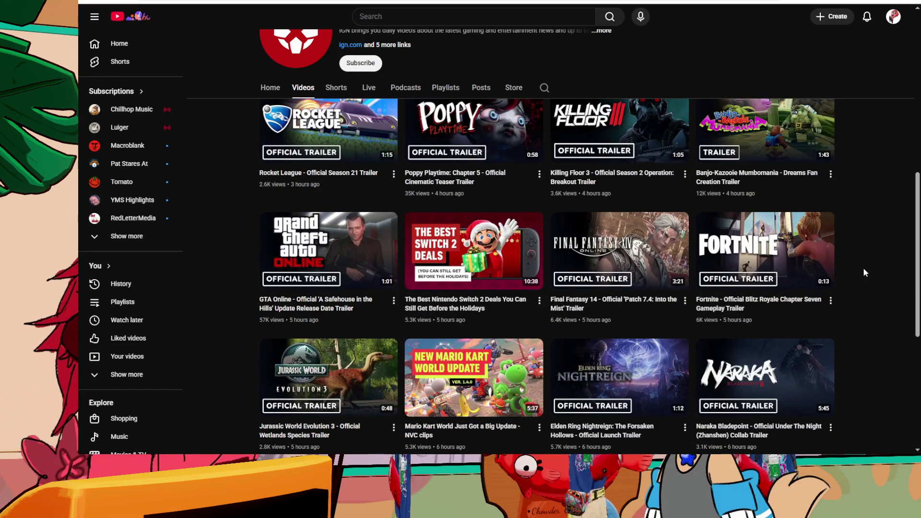
pyautogui.scroll(2, 861, 271)
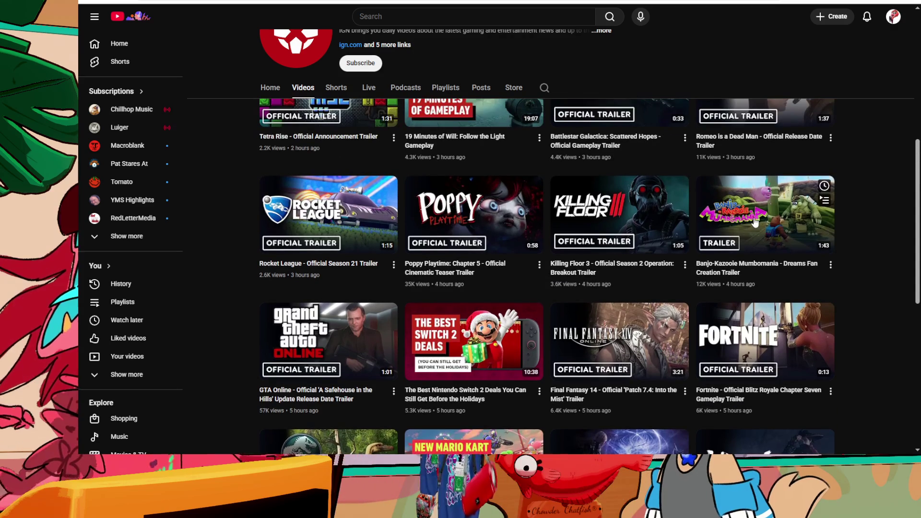
pyautogui.moveTo(754, 221)
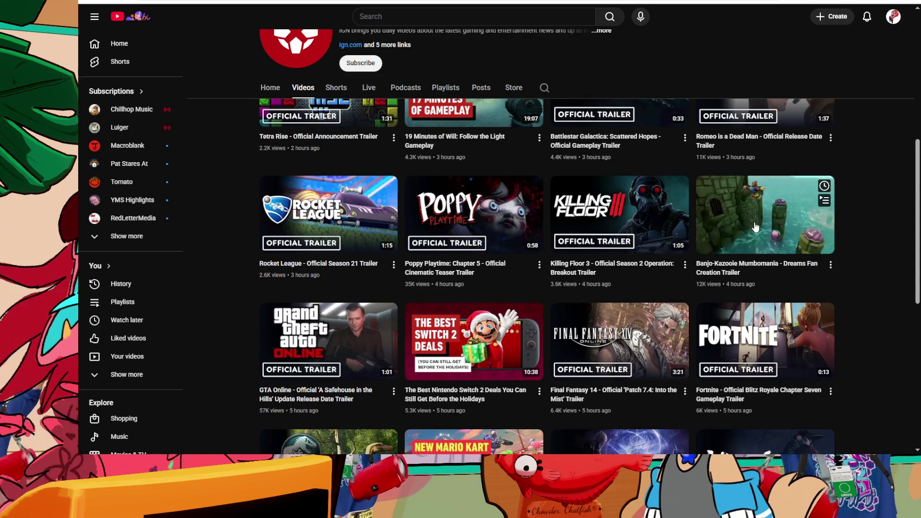
pyautogui.click(756, 227)
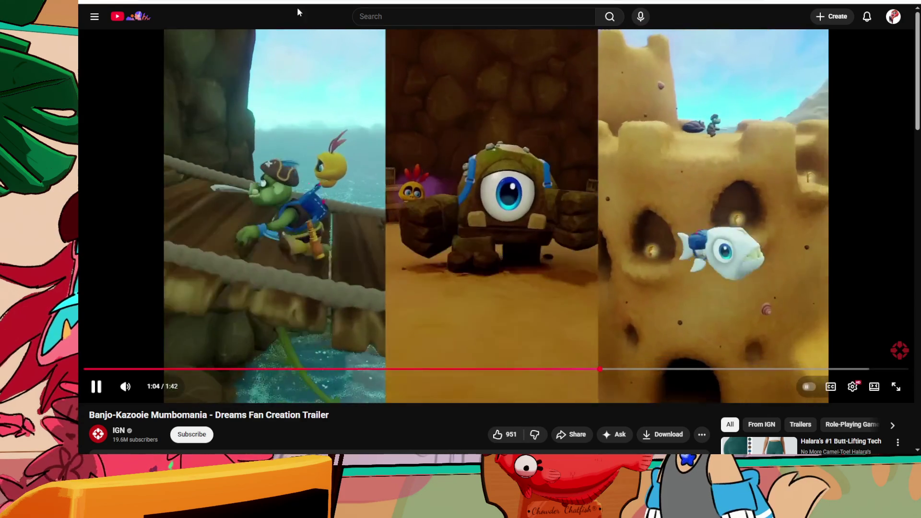
pyautogui.hotkey('alt', 'Left')
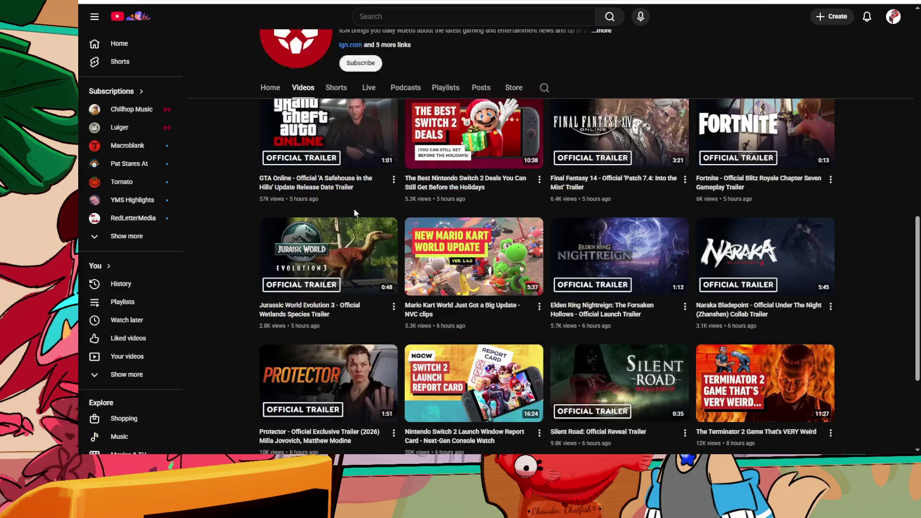
# Step: Find and open 'Hello Sunshine - Official Playtest Trailer' in IGN's Videos grid
pyautogui.scroll(-4, 431, 209)
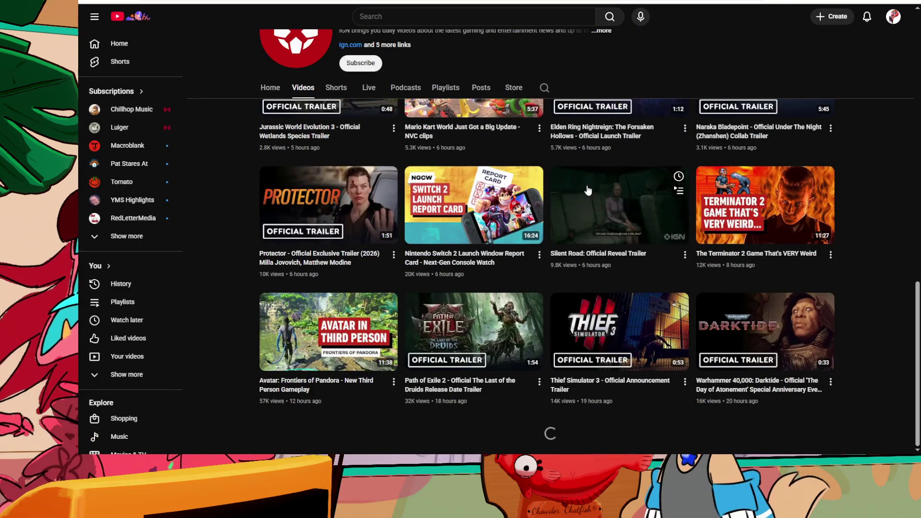
pyautogui.scroll(-4, 286, 309)
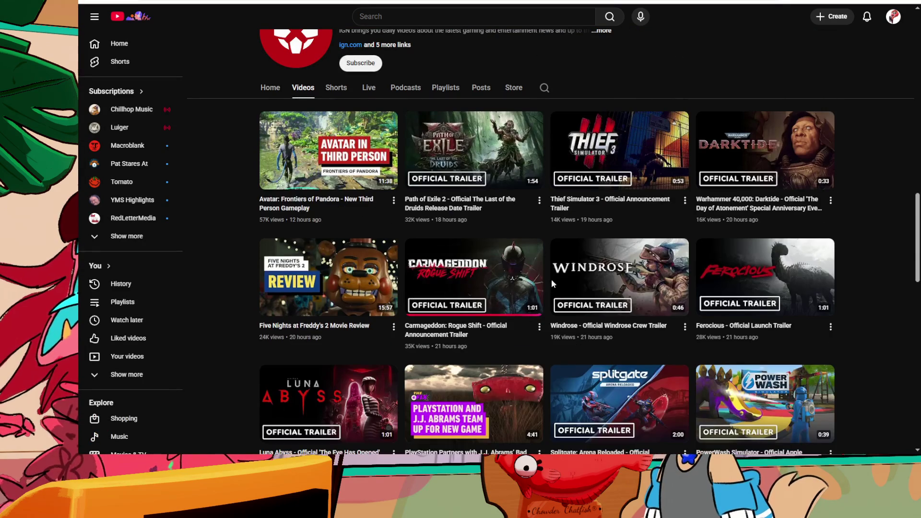
pyautogui.scroll(-1, 662, 327)
pyautogui.moveTo(394, 369)
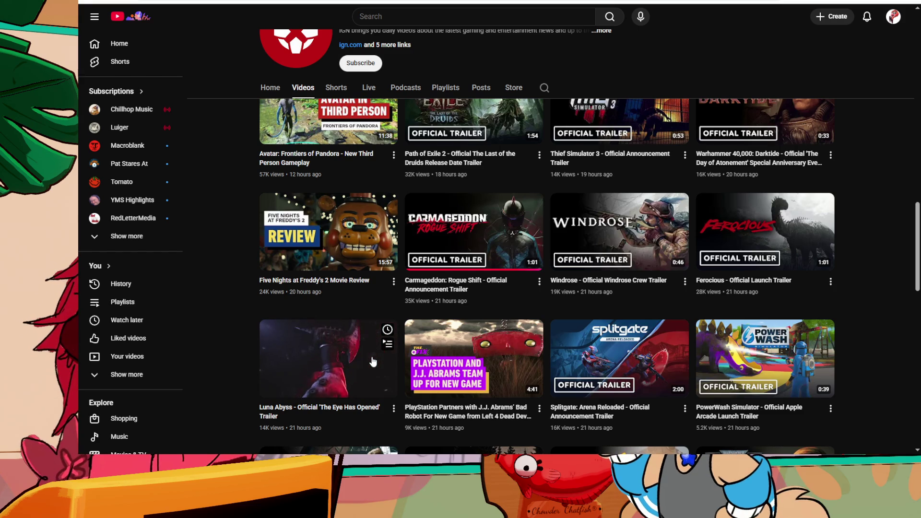
pyautogui.scroll(-3, 372, 362)
pyautogui.moveTo(445, 360)
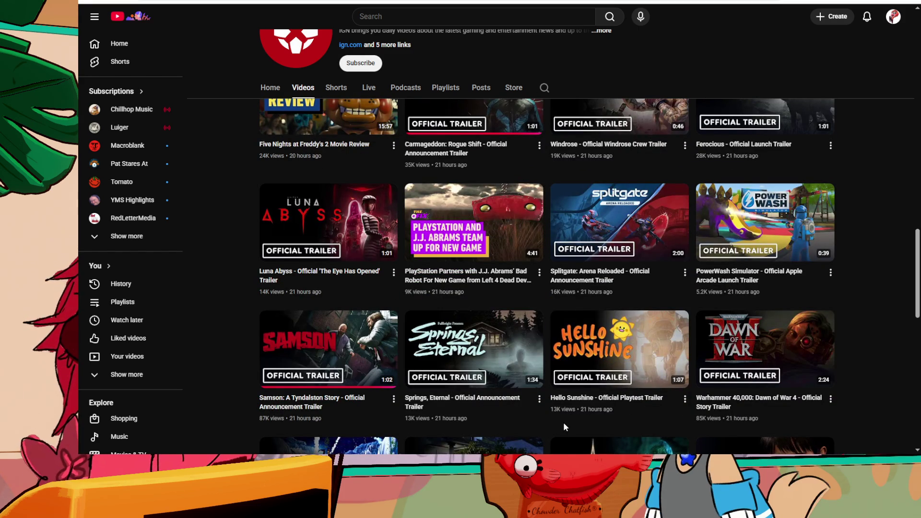
pyautogui.click(593, 345)
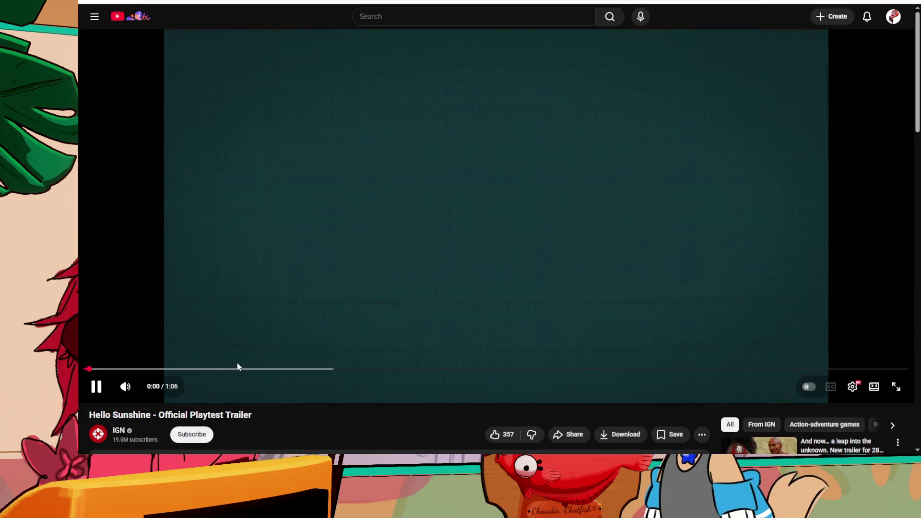
# Step: Skip the trailer to about 0:12, watch to 'Wishlist Now!', then return to IGN's videos
pyautogui.moveTo(239, 369); pyautogui.dragTo(413, 370)
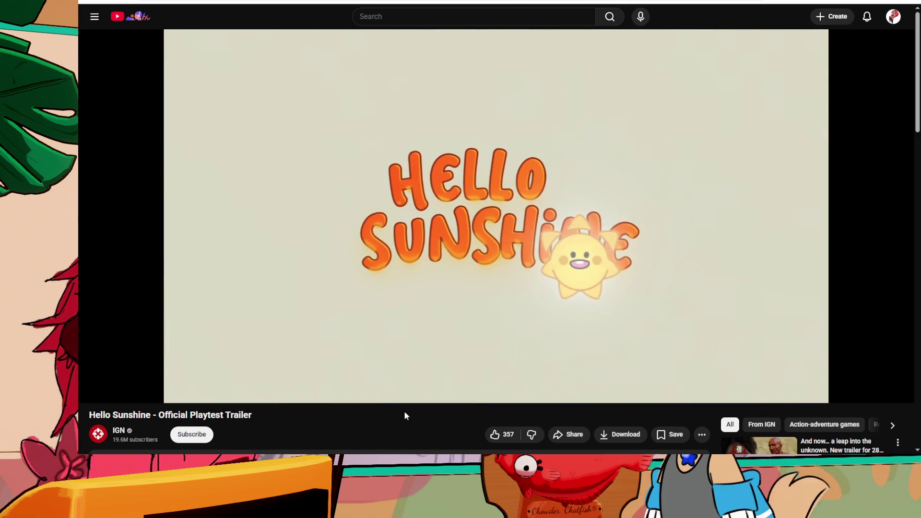
pyautogui.moveTo(532, 379)
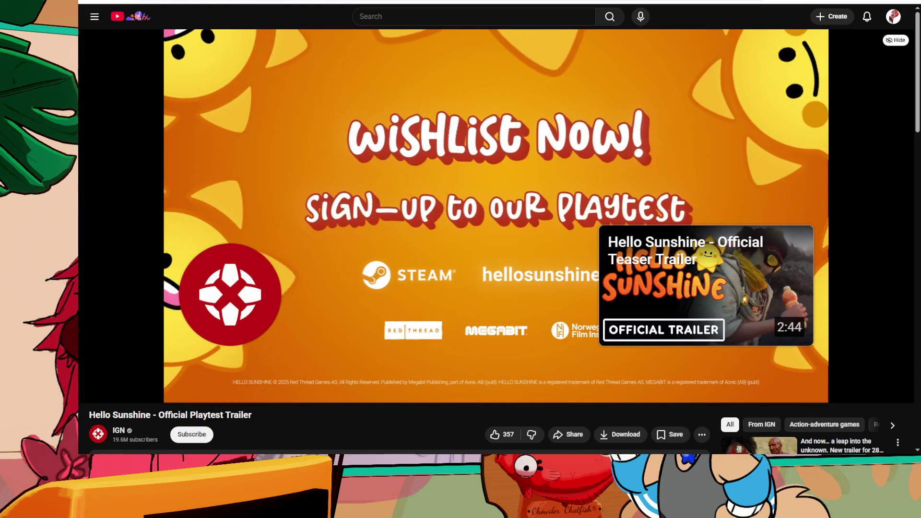
pyautogui.hotkey('alt', 'Left')
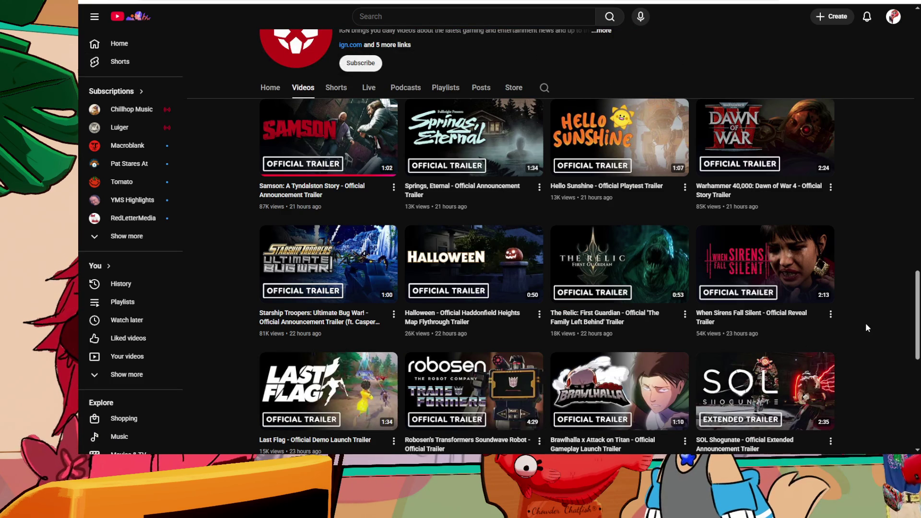
# Step: Open 'Springs, Eternal - Official Announcement Trailer' from IGN's Videos grid
pyautogui.moveTo(502, 394)
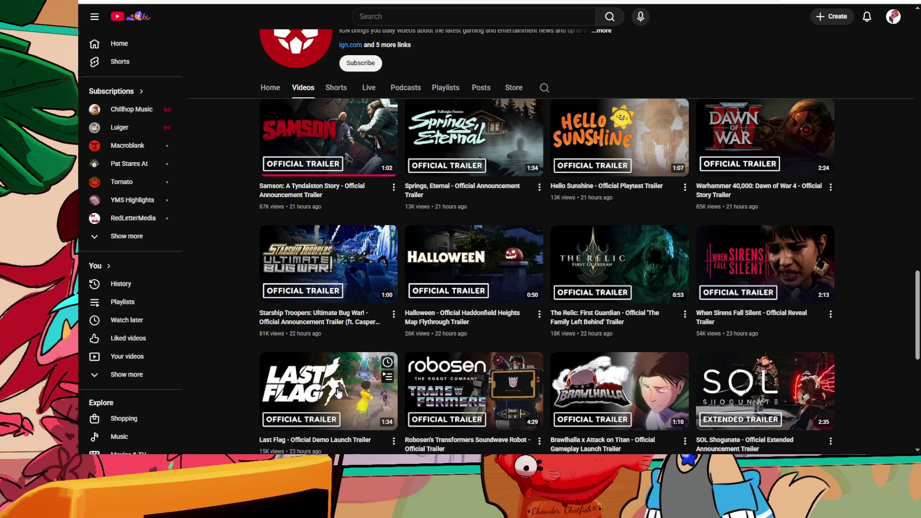
pyautogui.moveTo(334, 393)
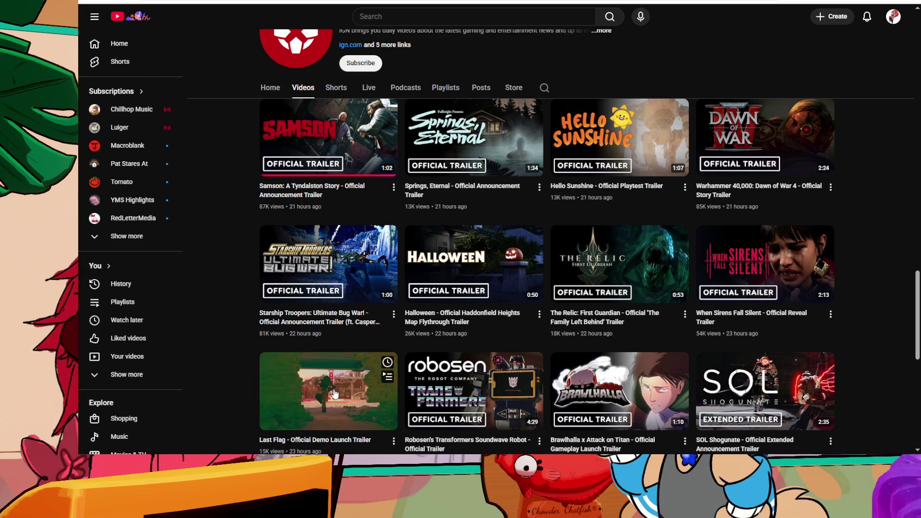
pyautogui.moveTo(751, 269)
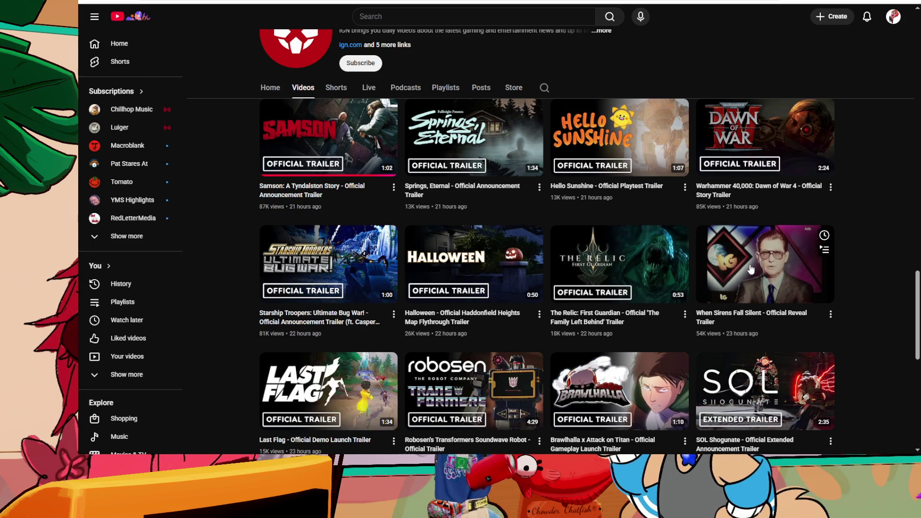
pyautogui.moveTo(615, 398)
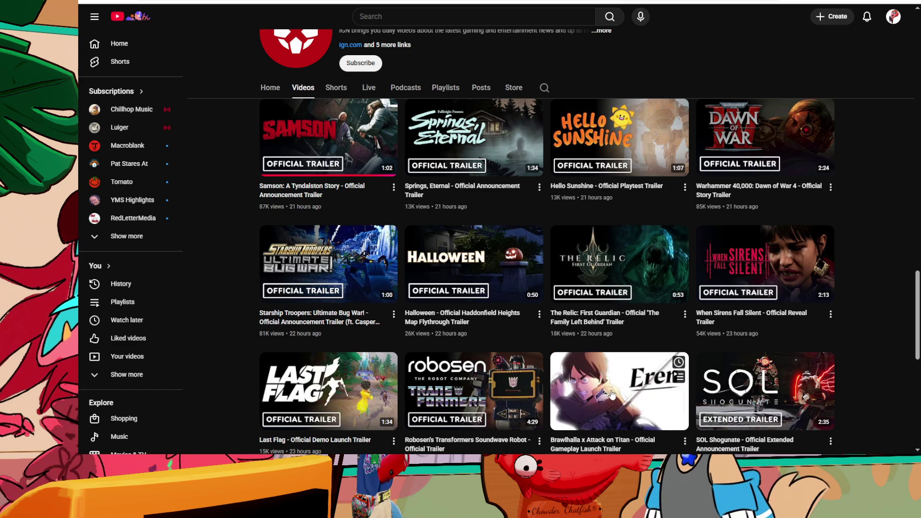
pyautogui.scroll(-1, 609, 379)
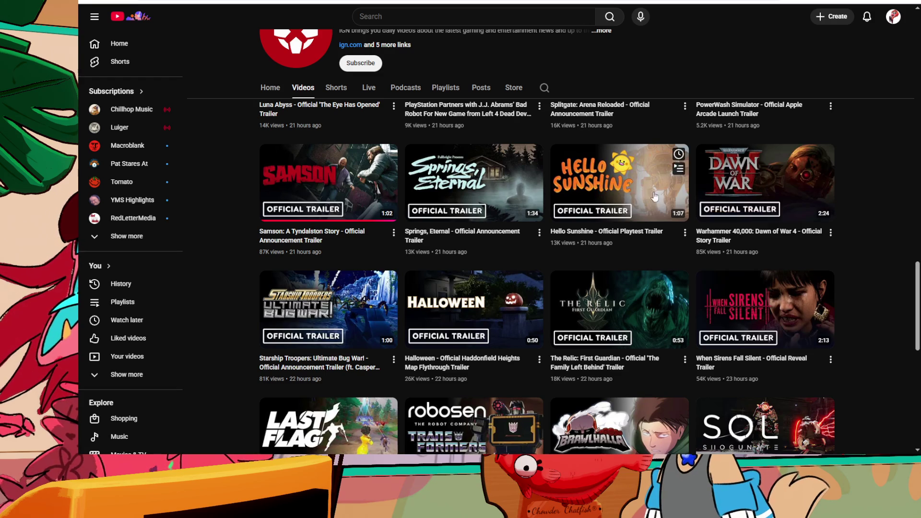
pyautogui.click(479, 272)
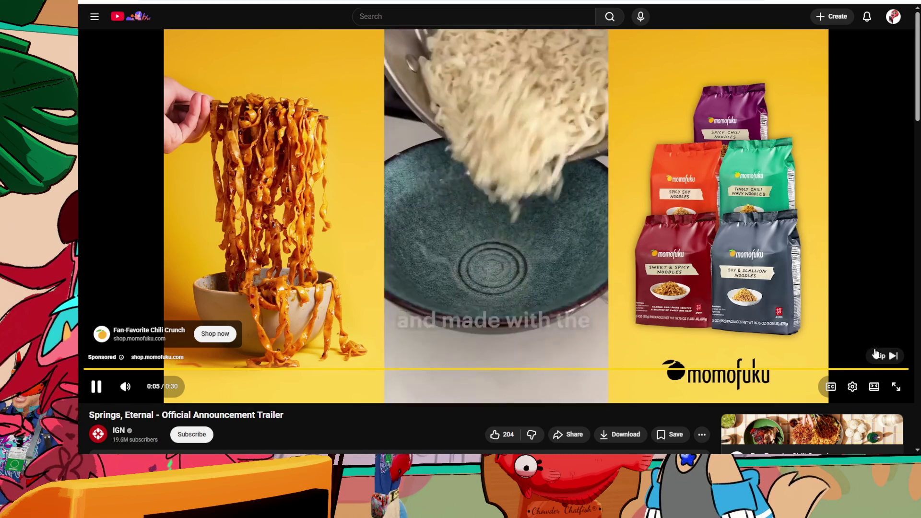
pyautogui.click(876, 355)
pyautogui.click(191, 370)
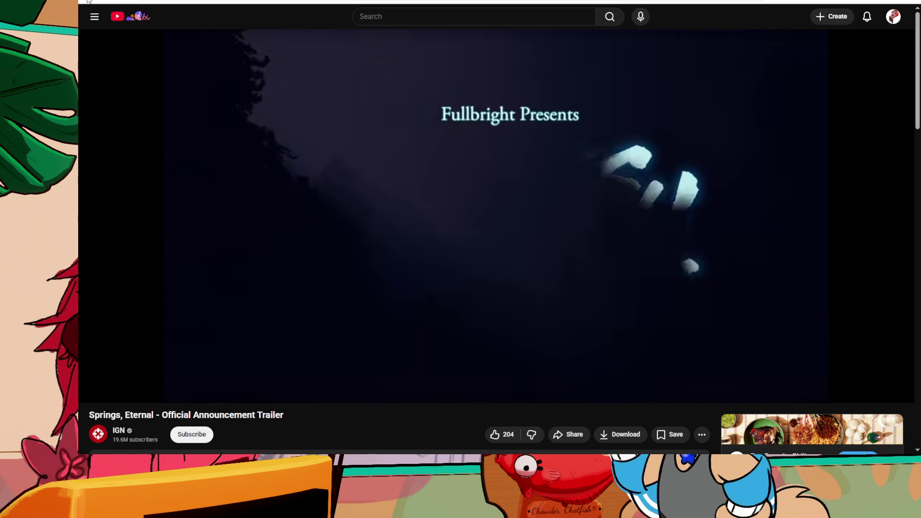
pyautogui.click(88, 2)
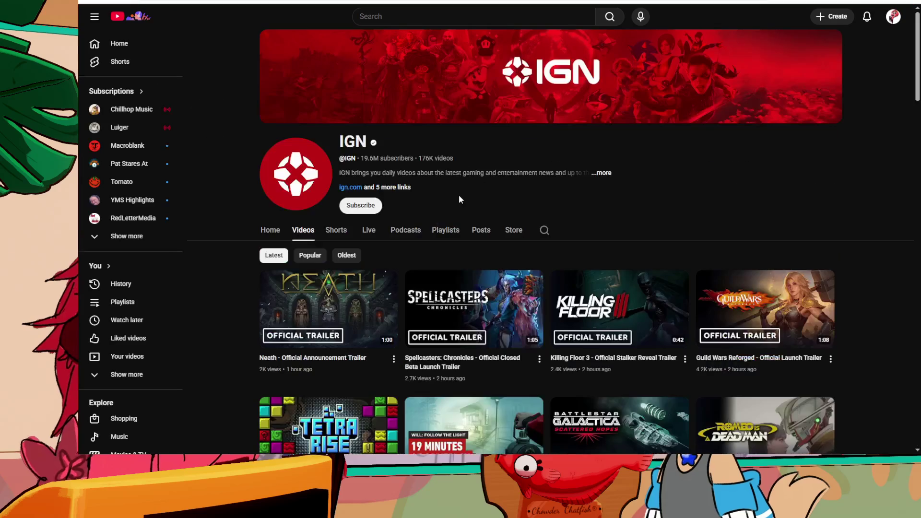
pyautogui.scroll(-5, 702, 276)
pyautogui.scroll(5, 683, 296)
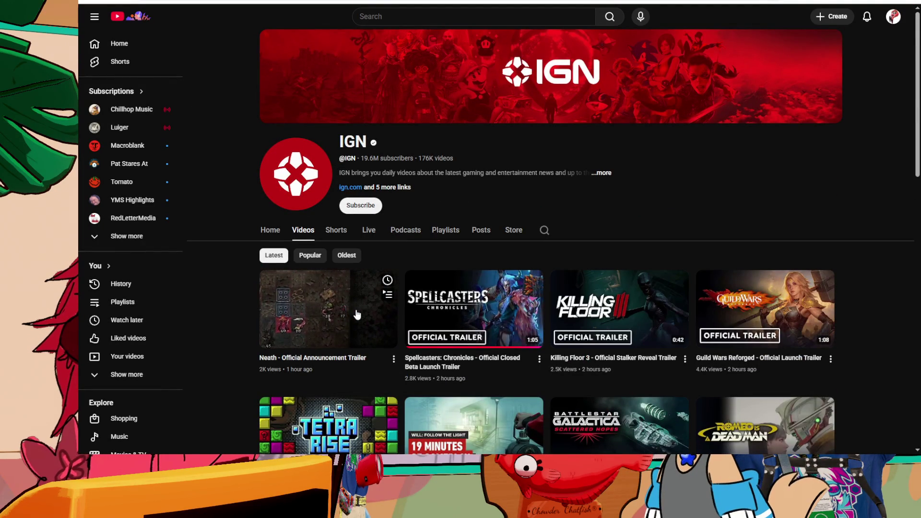
pyautogui.scroll(-15, 703, 301)
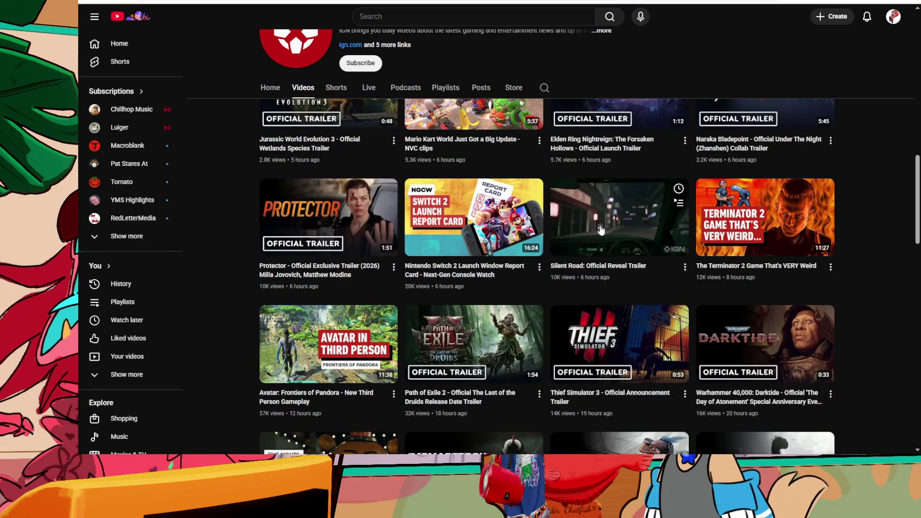
pyautogui.scroll(-1, 601, 231)
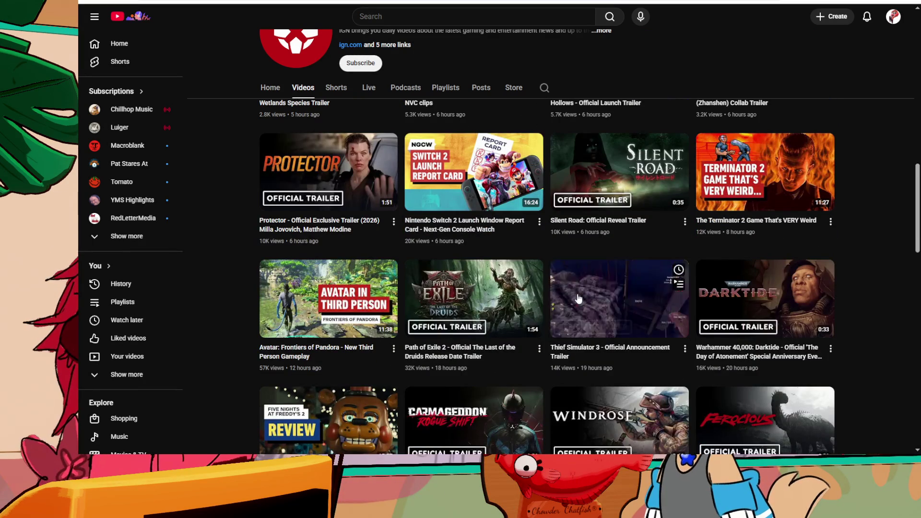
pyautogui.moveTo(524, 242)
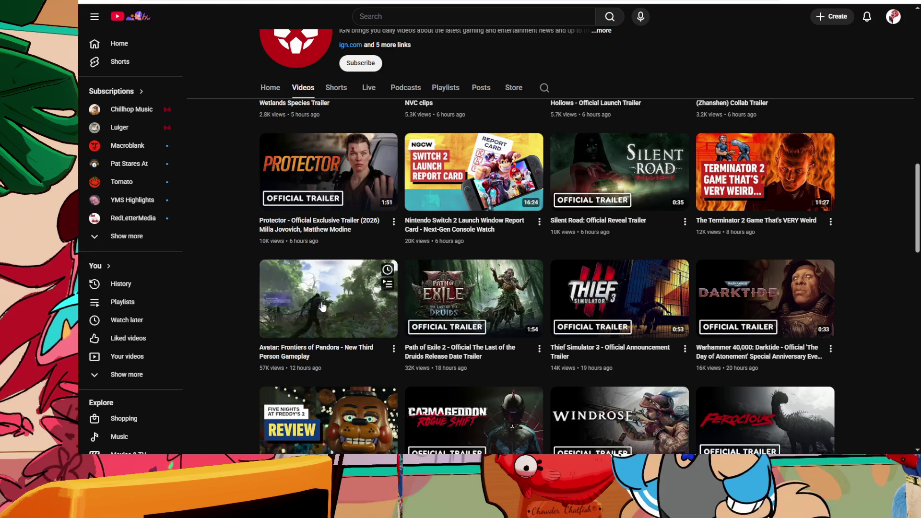
# Step: Open 'Avatar: Frontiers of Pandora - New Third Person Gameplay', get past the ad, and play it
pyautogui.click(321, 306)
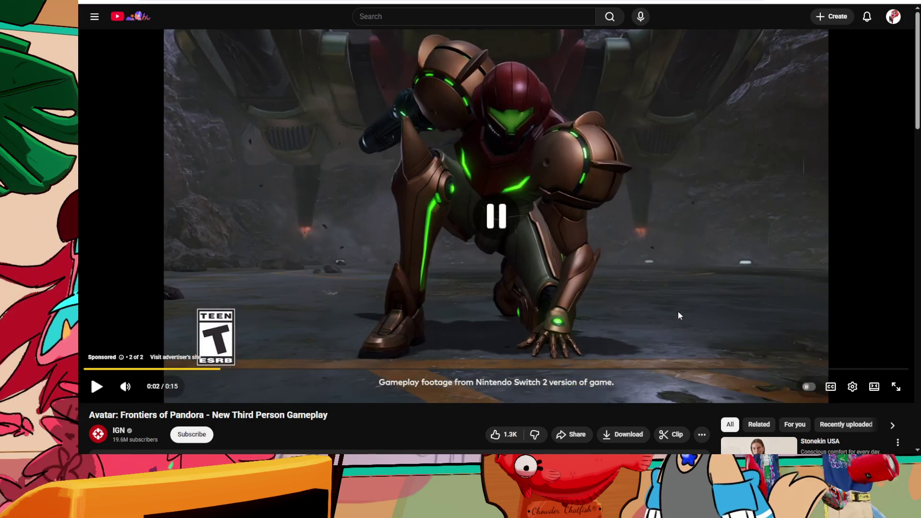
pyautogui.click(678, 312)
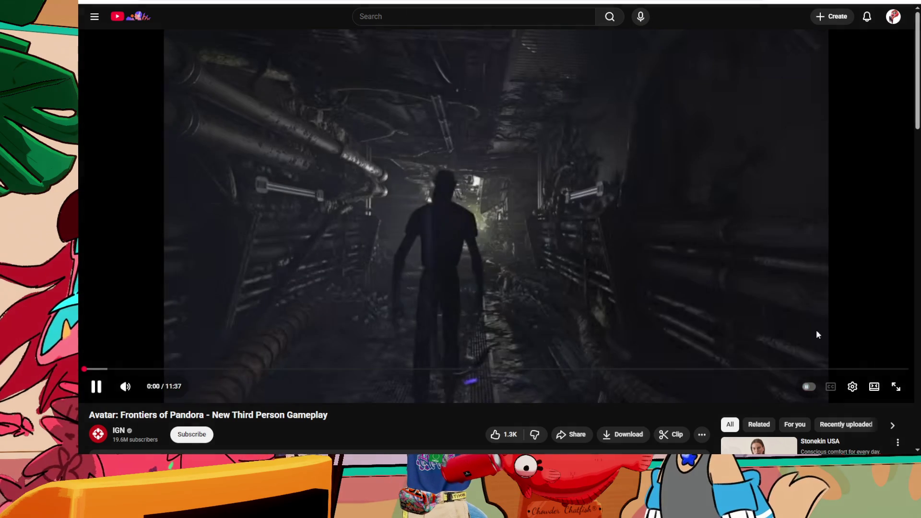
pyautogui.click(542, 272)
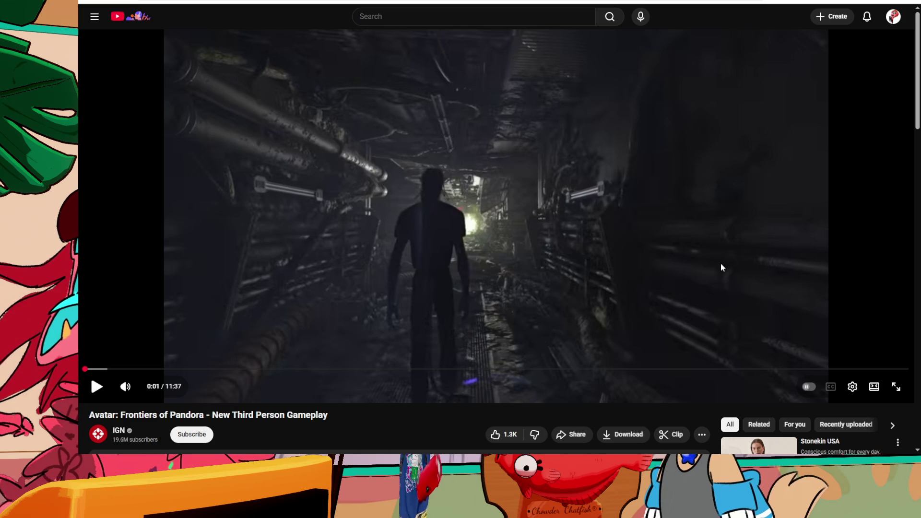
pyautogui.click(696, 207)
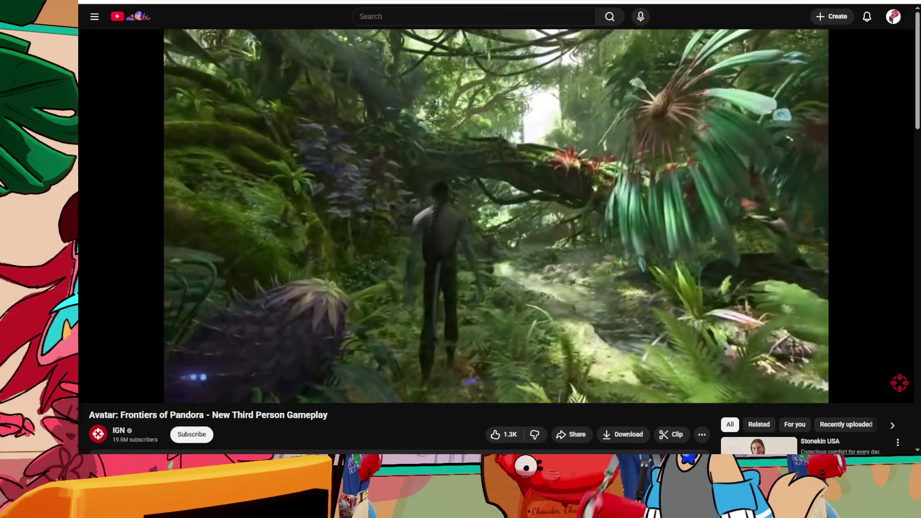
# Step: Seek the Avatar gameplay video ahead to about 6:37, then back to 2:49 and 0:45
pyautogui.moveTo(555, 370)
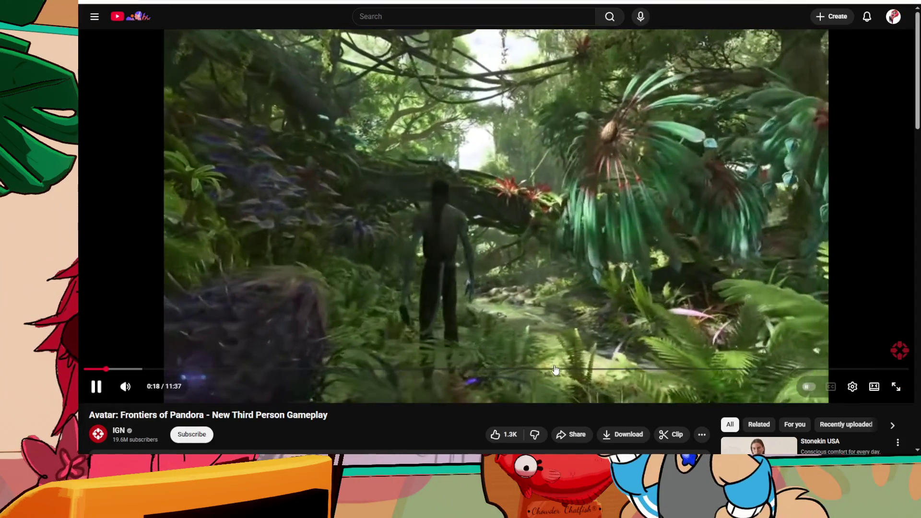
pyautogui.click(556, 370)
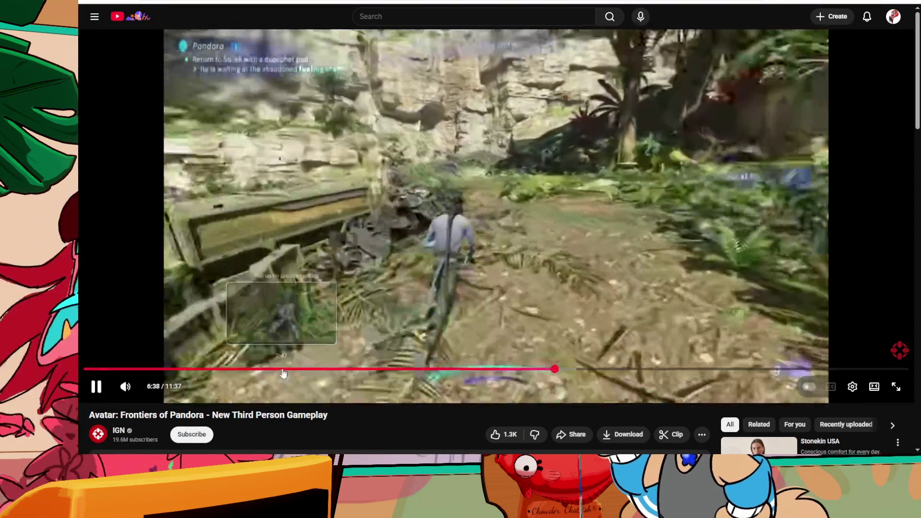
pyautogui.click(282, 370)
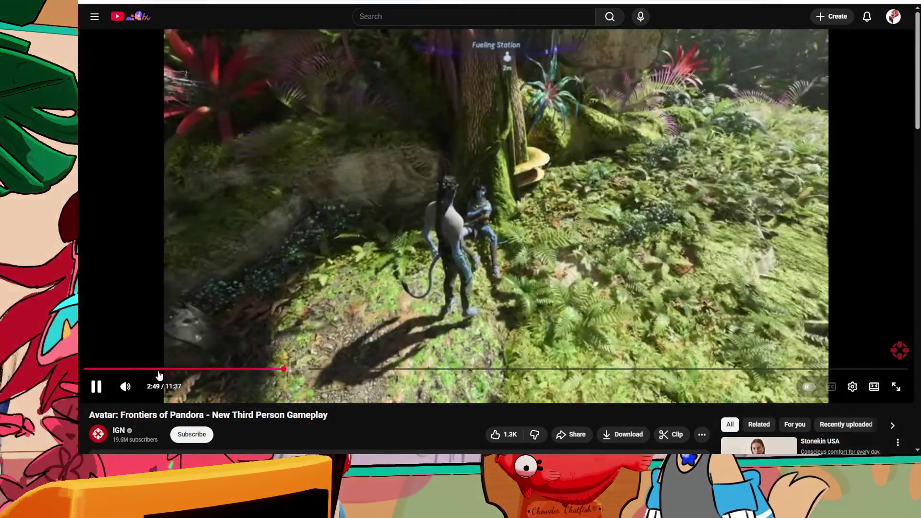
pyautogui.click(138, 370)
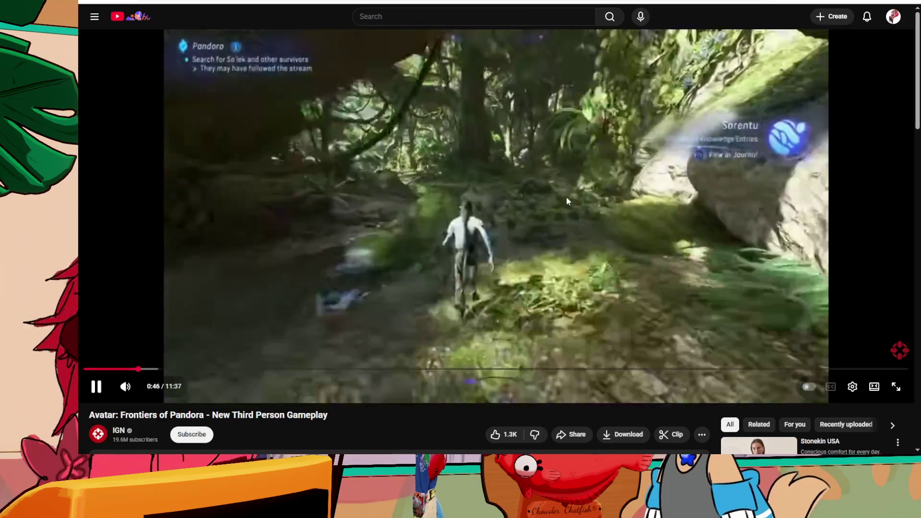
# Step: Pause the video and switch its quality to 2160p60
pyautogui.click(800, 227)
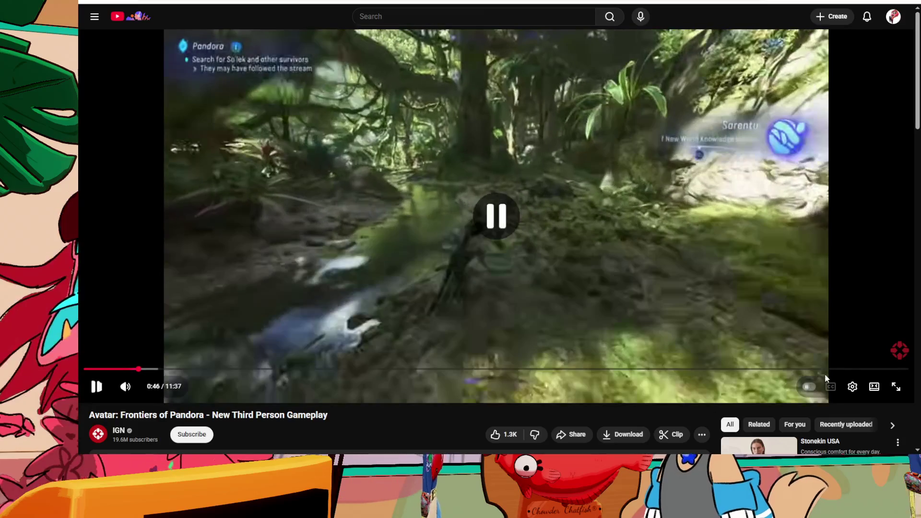
pyautogui.click(852, 387)
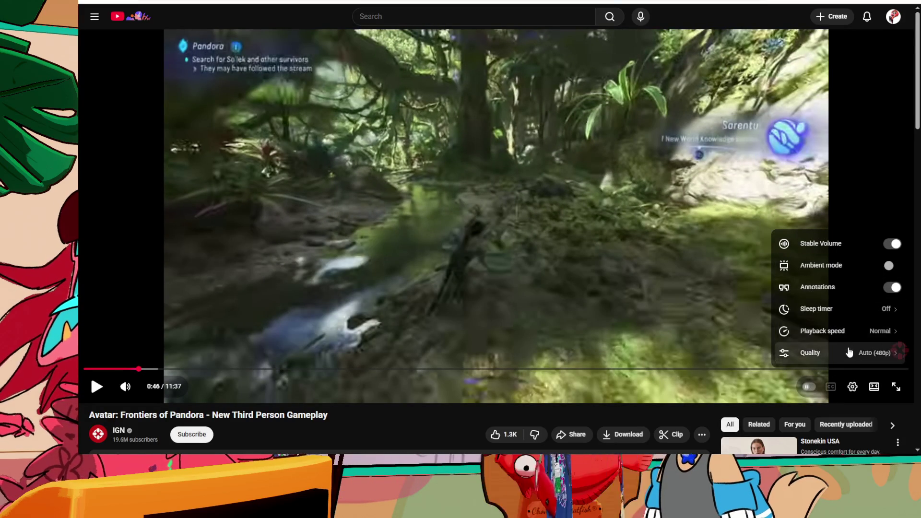
pyautogui.click(835, 352)
pyautogui.click(840, 222)
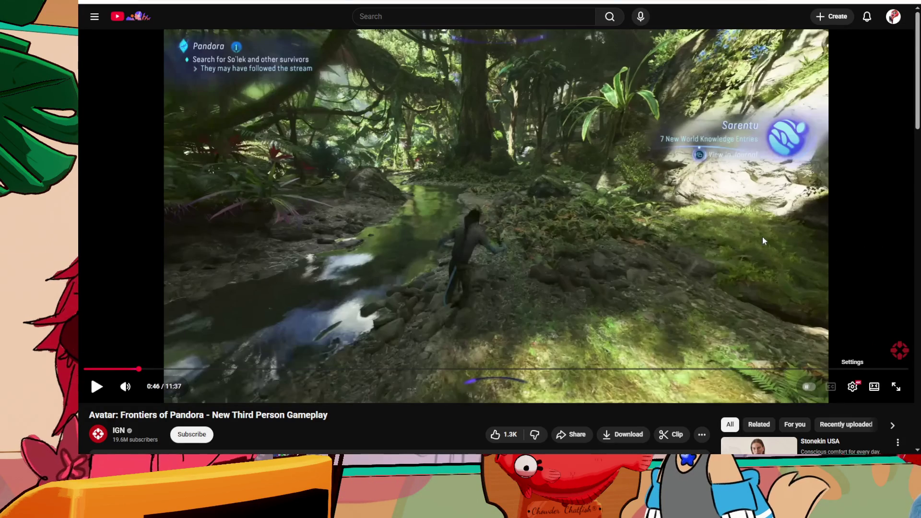
# Step: Play the video to 1:29, pause it, and go back to IGN's video list
pyautogui.click(738, 305)
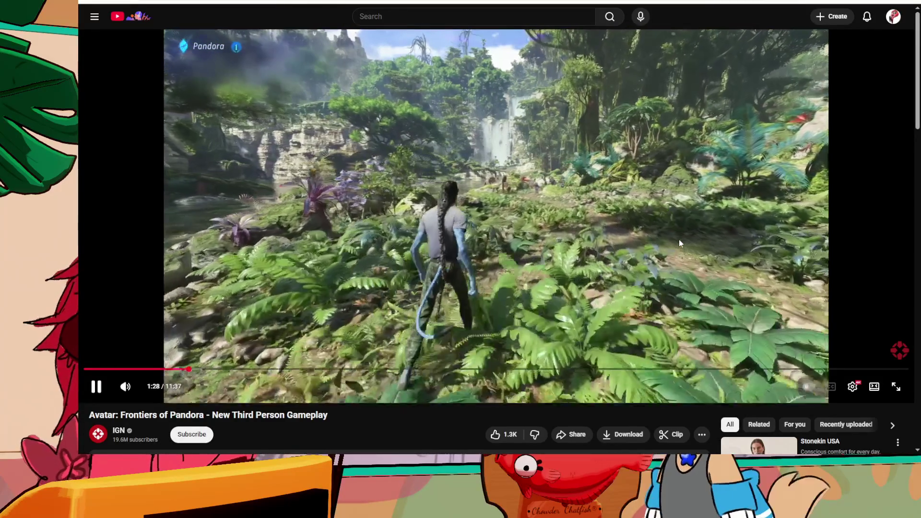
pyautogui.click(678, 239)
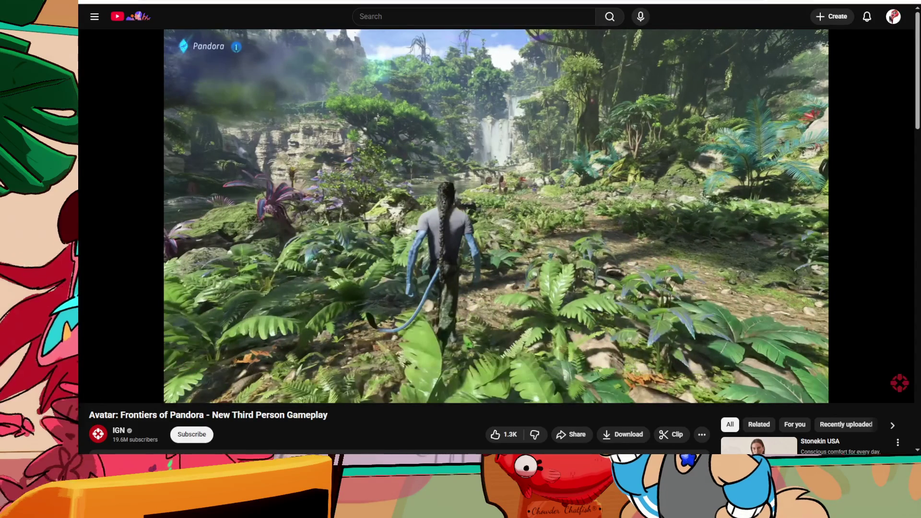
pyautogui.hotkey('alt', 'Left')
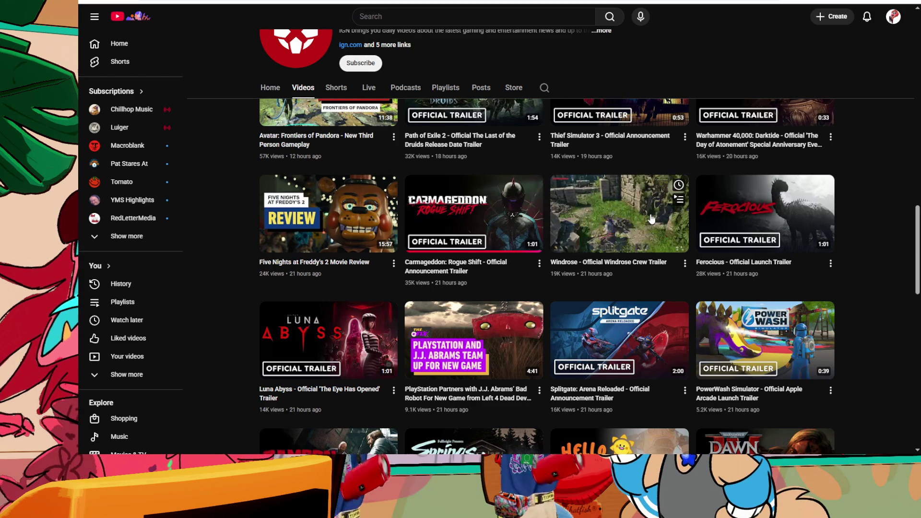
pyautogui.moveTo(653, 227)
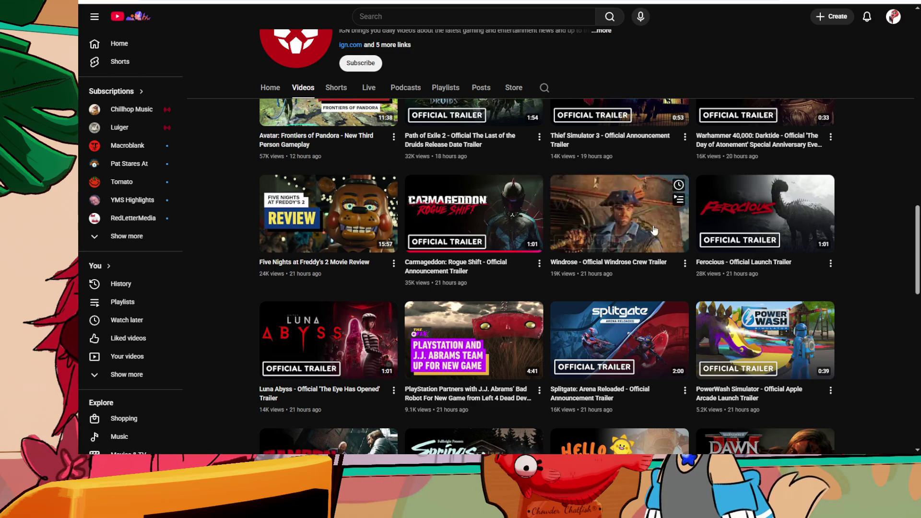
pyautogui.click(609, 220)
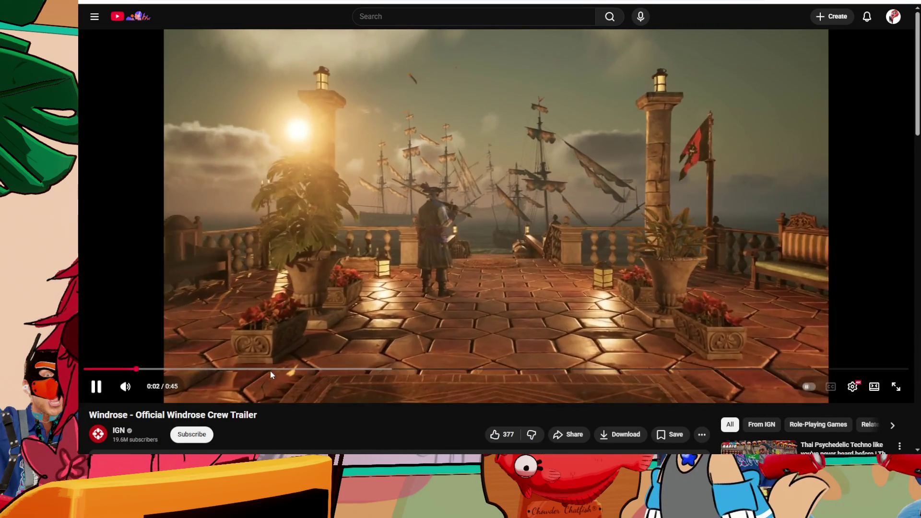
pyautogui.click(279, 370)
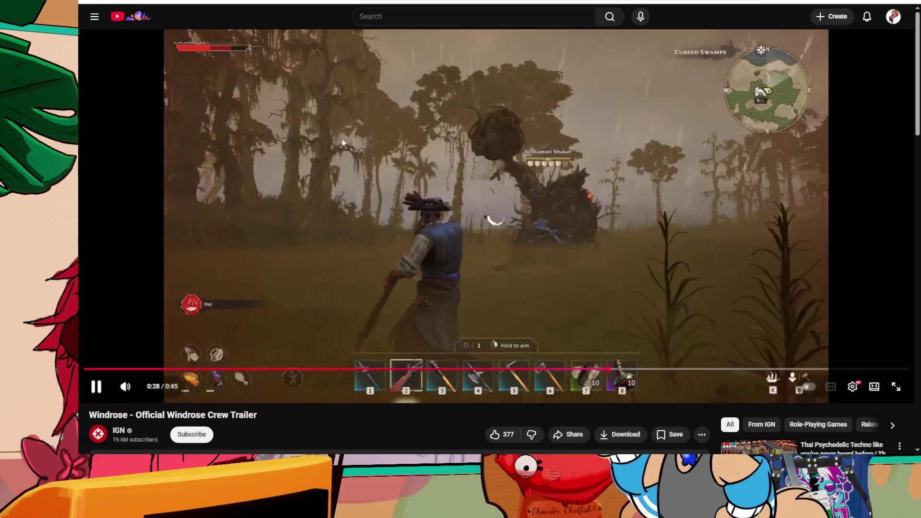
pyautogui.hotkey('alt', 'Left')
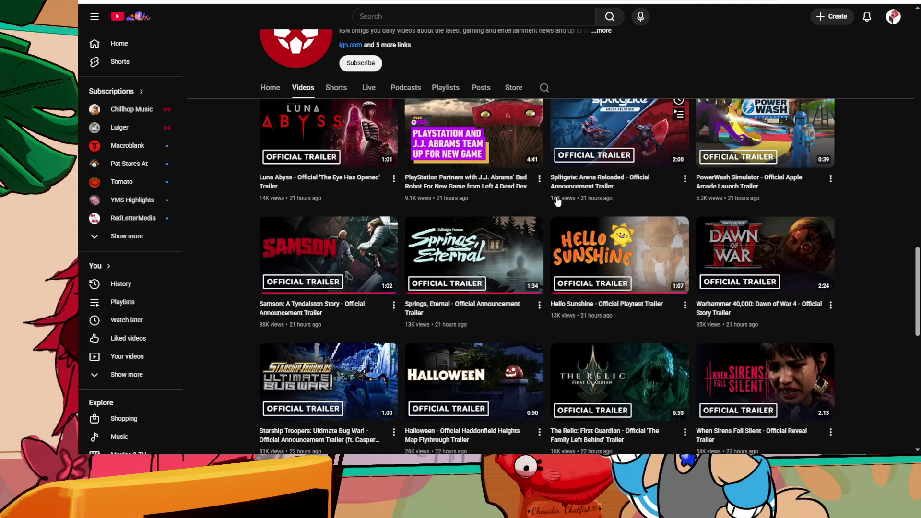
# Step: Browse IGN's Videos grid and open the 'Ferocious - Official Launch Trailer' video
pyautogui.scroll(2, 711, 247)
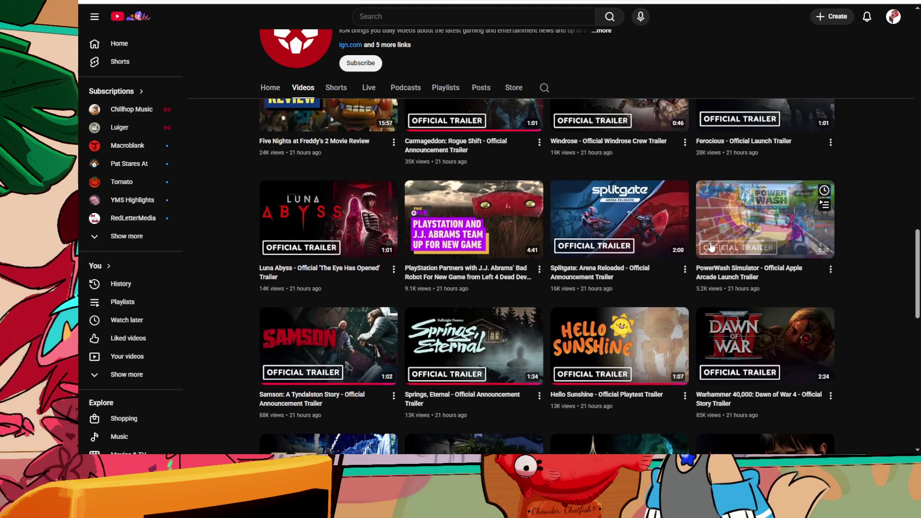
pyautogui.scroll(-3, 710, 249)
pyautogui.scroll(-2, 710, 250)
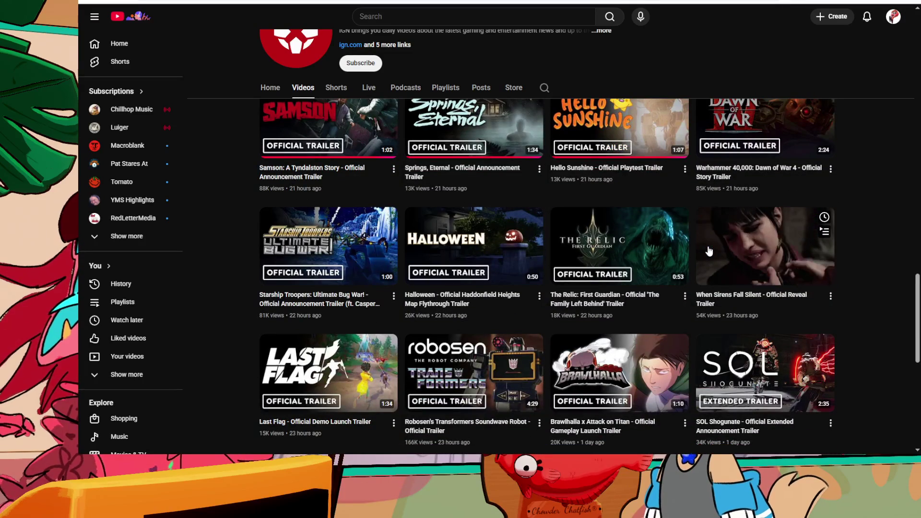
pyautogui.scroll(2, 710, 249)
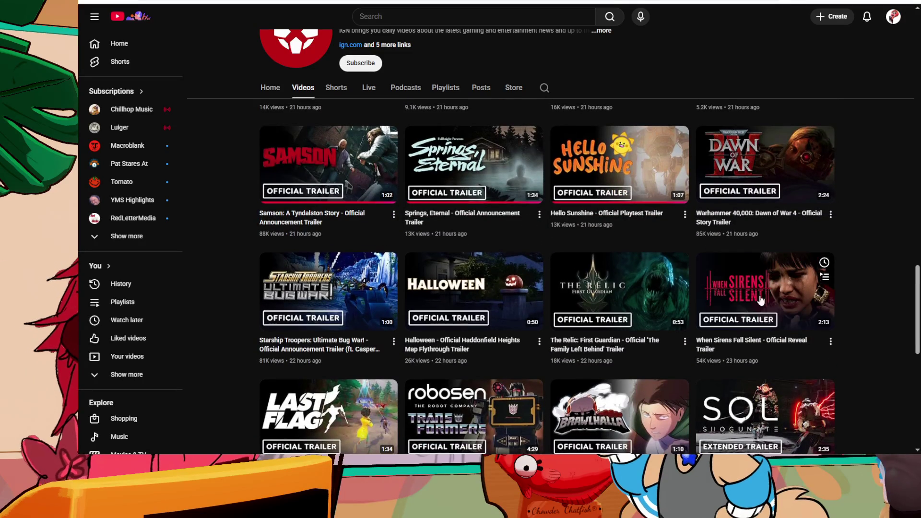
pyautogui.scroll(1, 660, 244)
pyautogui.scroll(-4, 661, 244)
pyautogui.scroll(5, 737, 223)
pyautogui.scroll(2, 737, 224)
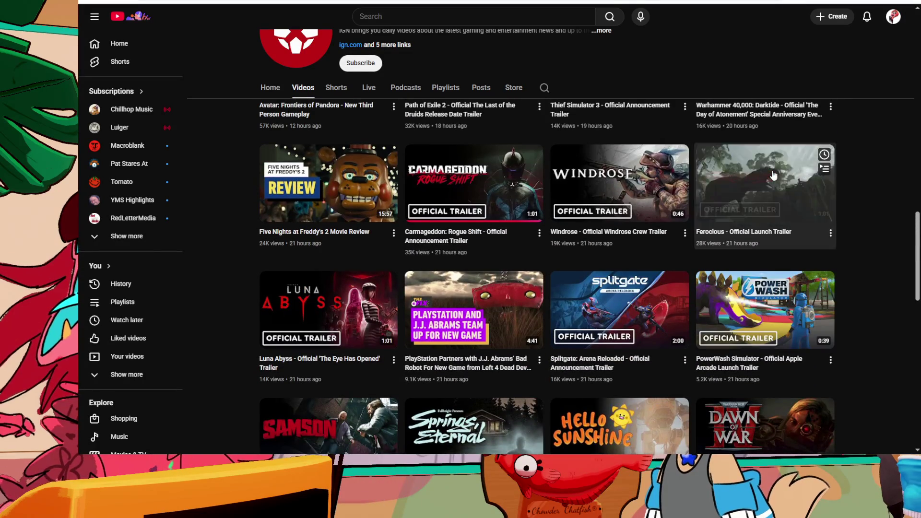
pyautogui.click(774, 175)
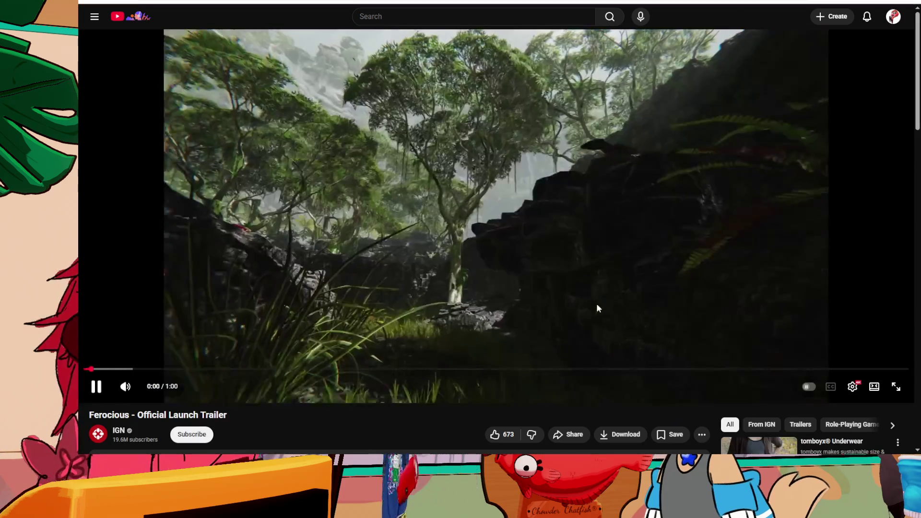